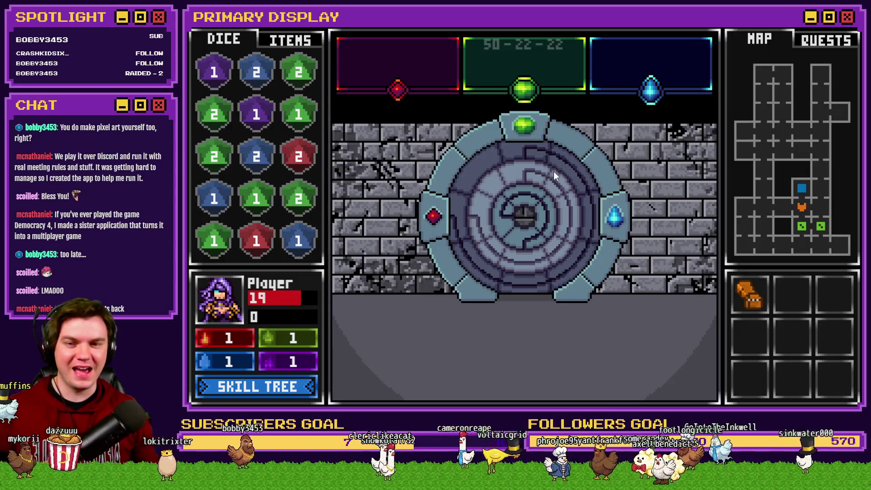
# Rotate the glyph door's maze rings six times, then step forward and interact with the stone dials
pyautogui.click(540, 171)
pyautogui.click(526, 235)
pyautogui.click(534, 257)
pyautogui.click(540, 230)
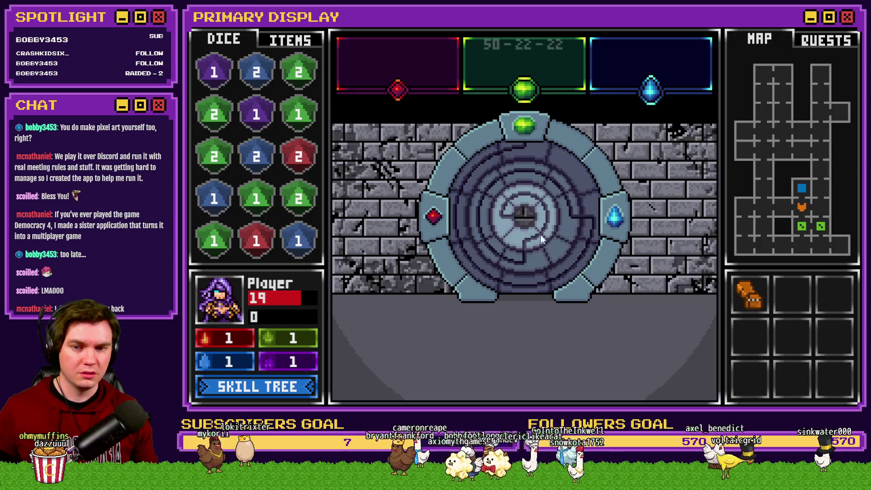
pyautogui.click(526, 198)
pyautogui.click(527, 247)
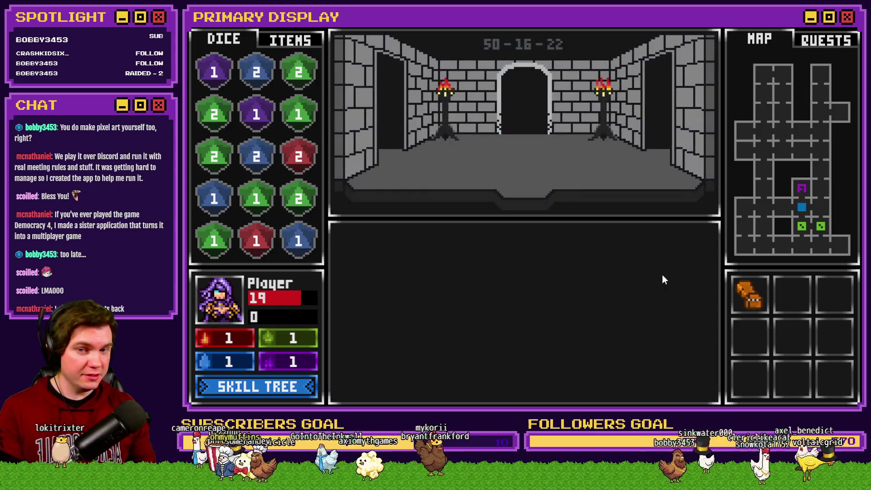
pyautogui.press('Up')
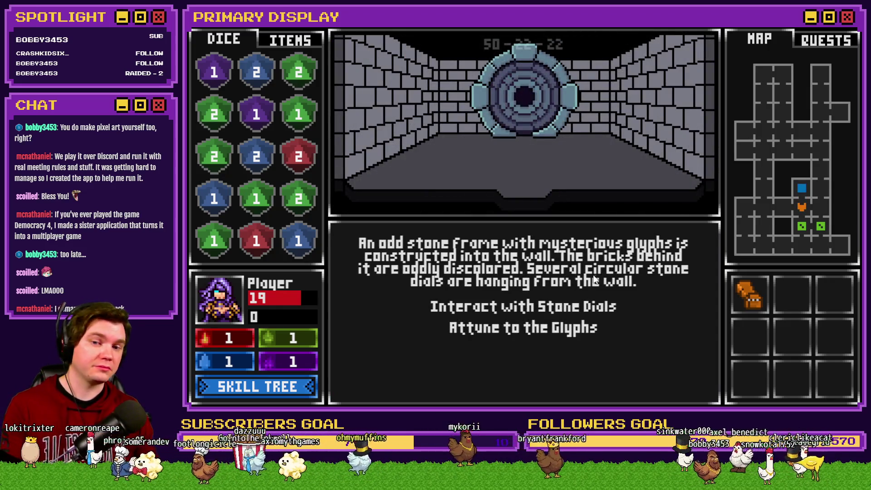
pyautogui.click(589, 306)
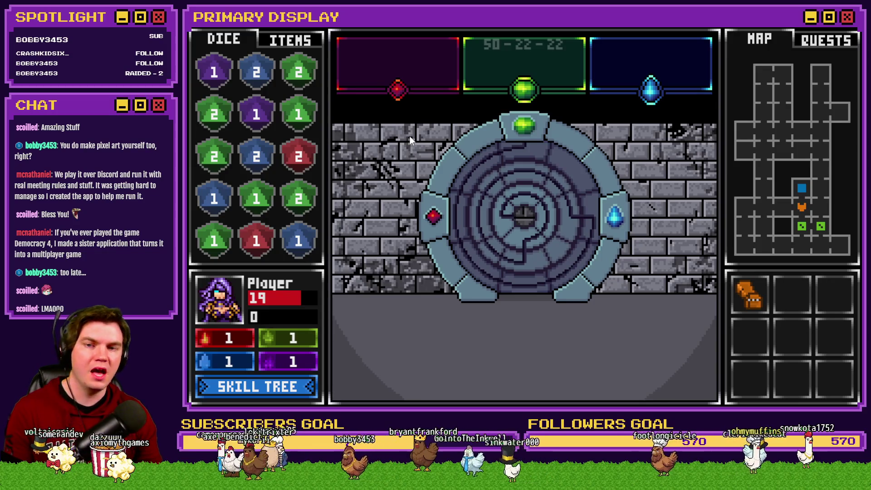
pyautogui.click(303, 42)
pyautogui.moveTo(266, 82)
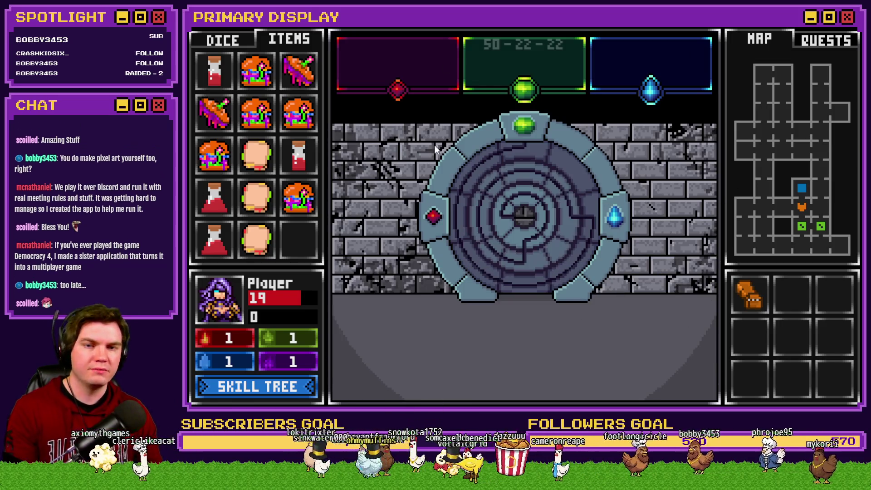
pyautogui.click(236, 42)
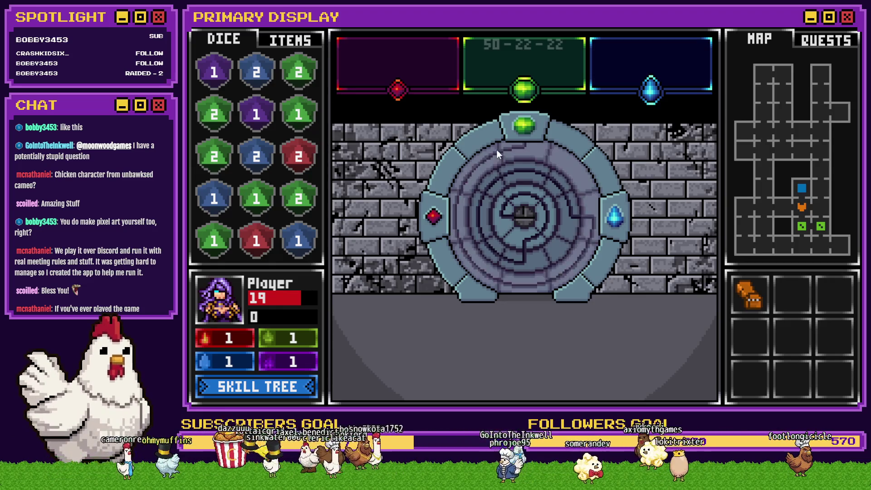
pyautogui.moveTo(562, 167)
pyautogui.mouseDown()
pyautogui.moveTo(511, 155)
pyautogui.moveTo(463, 222)
pyautogui.moveTo(502, 186)
pyautogui.mouseUp()
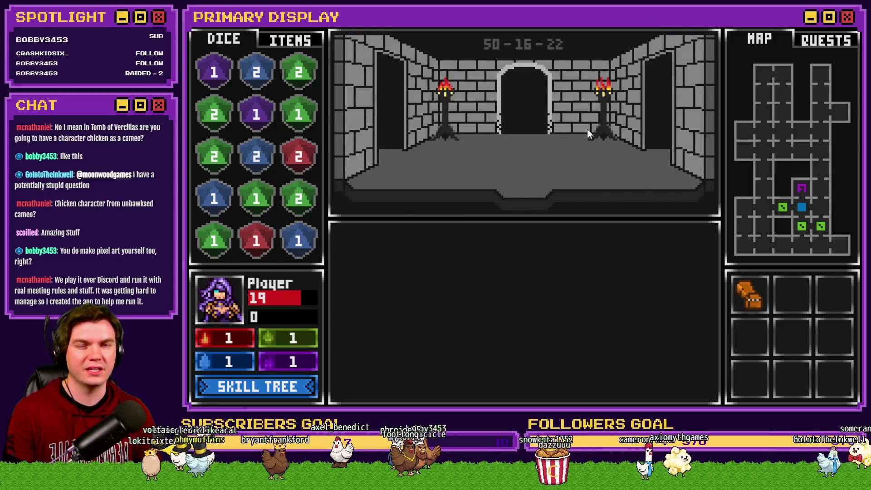
# Walk forward three rooms to room 50-7-22, then close the playtest and switch to Steam
pyautogui.press('Up')
pyautogui.press('Up')
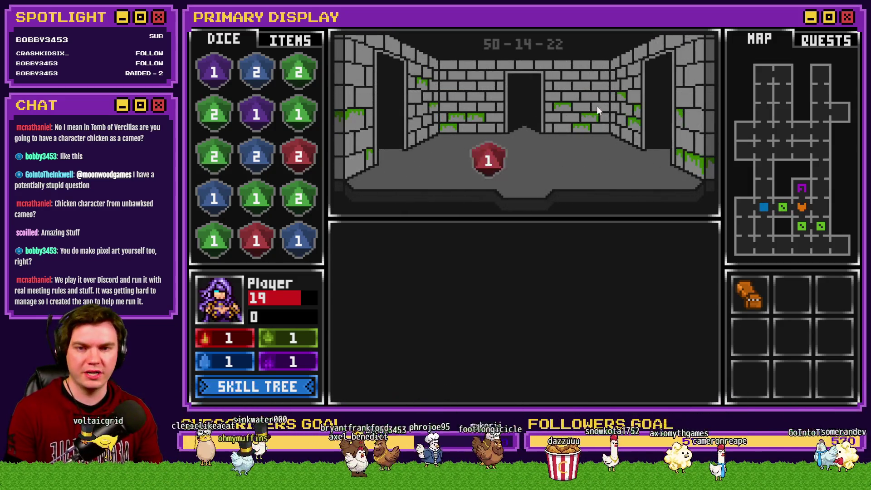
pyautogui.press('Up')
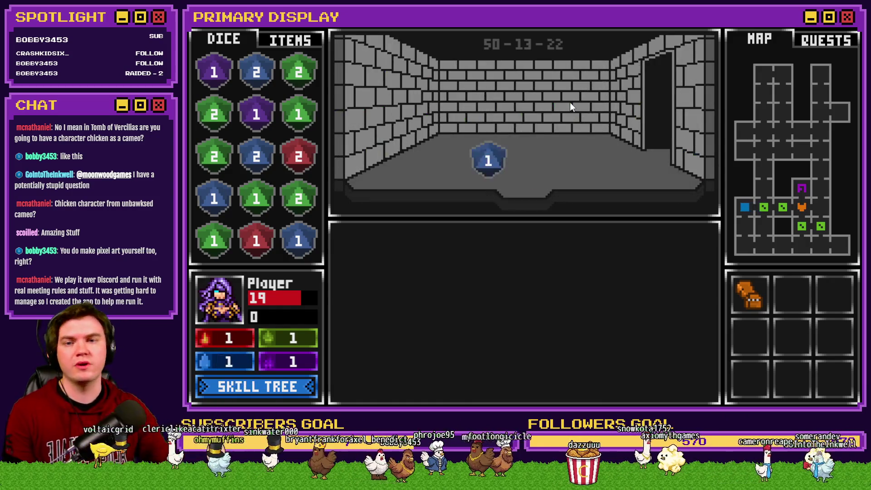
pyautogui.press('Up')
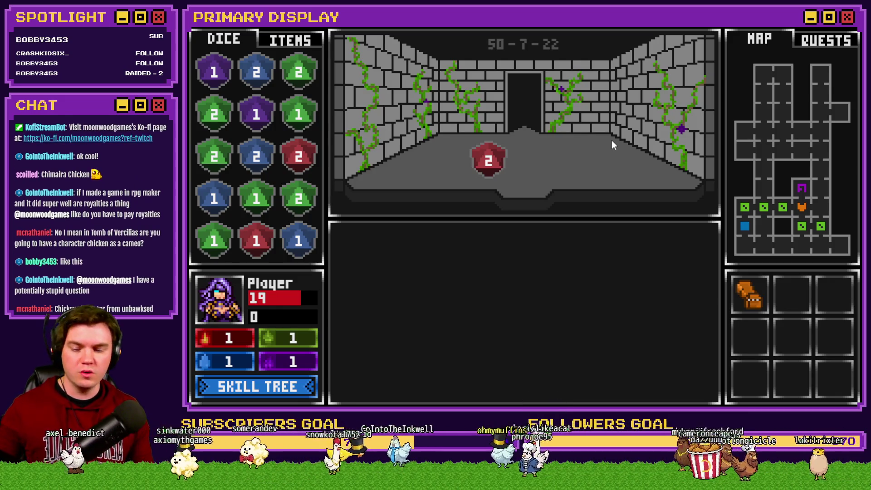
pyautogui.hotkey('alt', 'F4')
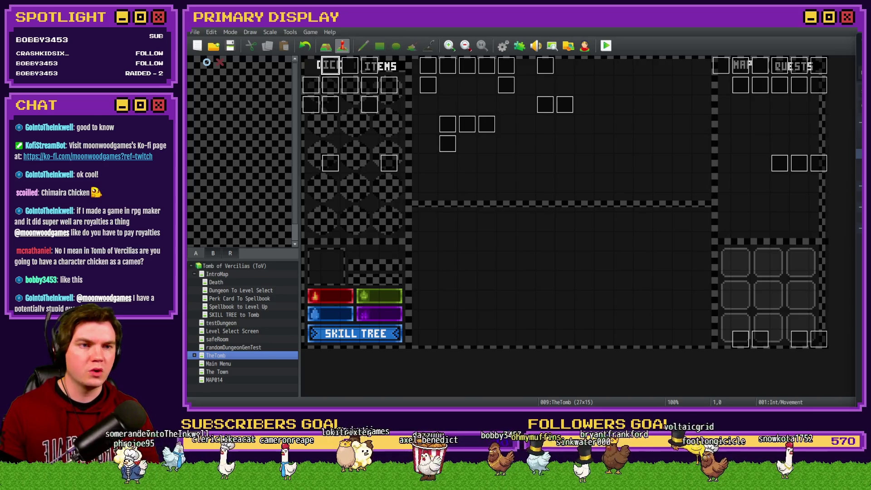
pyautogui.hotkey('alt', 'Tab')
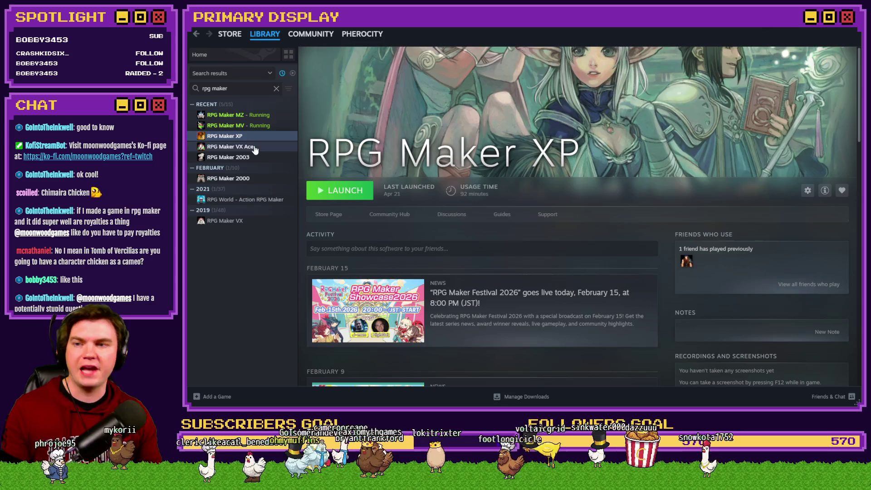
# Browse the VX Ace, 2003, 2000, VX, MZ and MV library pages, ending on RPG Maker MV
pyautogui.click(255, 148)
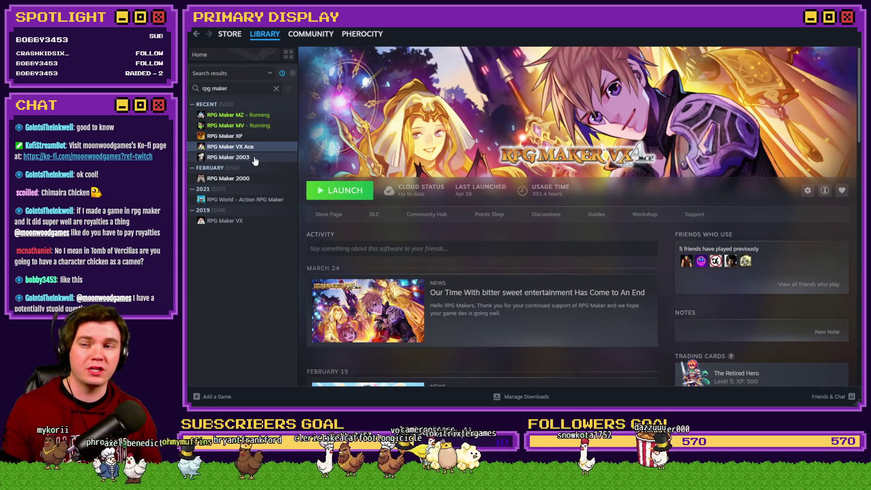
pyautogui.click(254, 158)
pyautogui.click(253, 179)
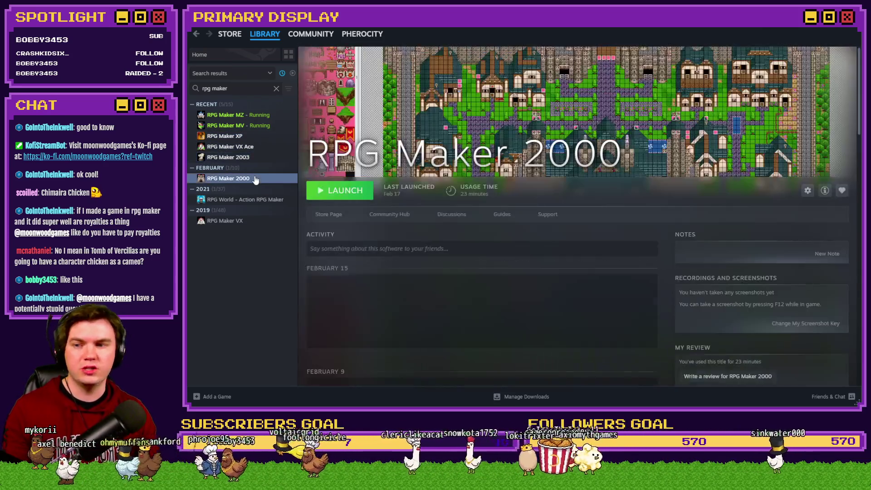
pyautogui.click(239, 224)
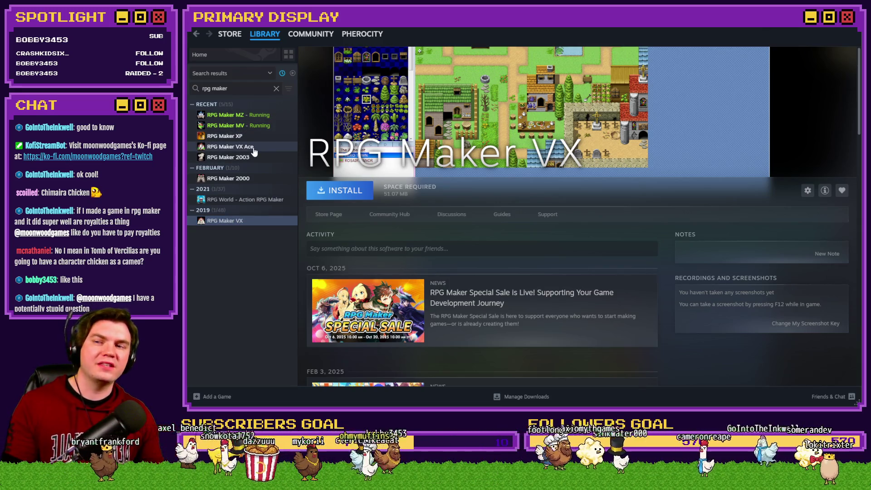
pyautogui.click(262, 148)
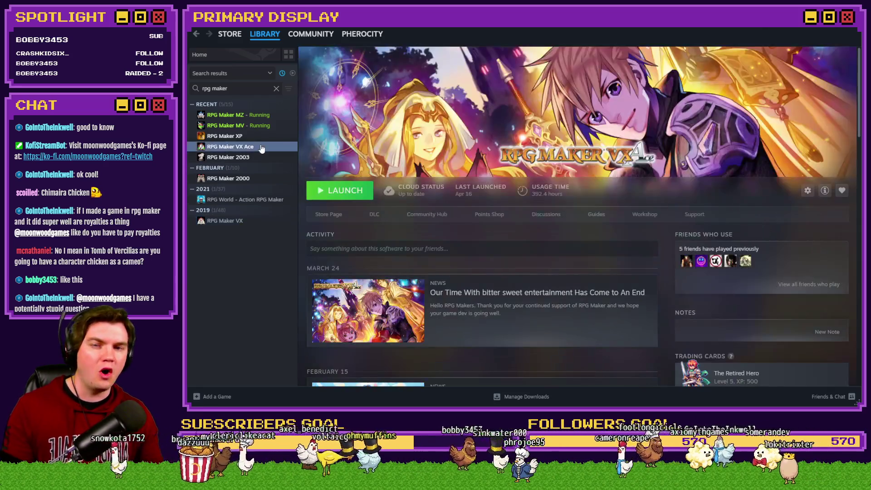
pyautogui.click(260, 117)
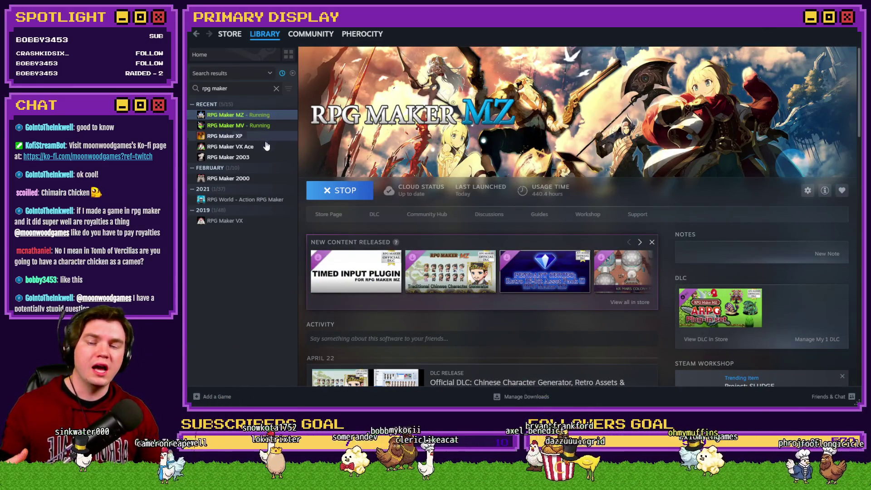
pyautogui.click(259, 127)
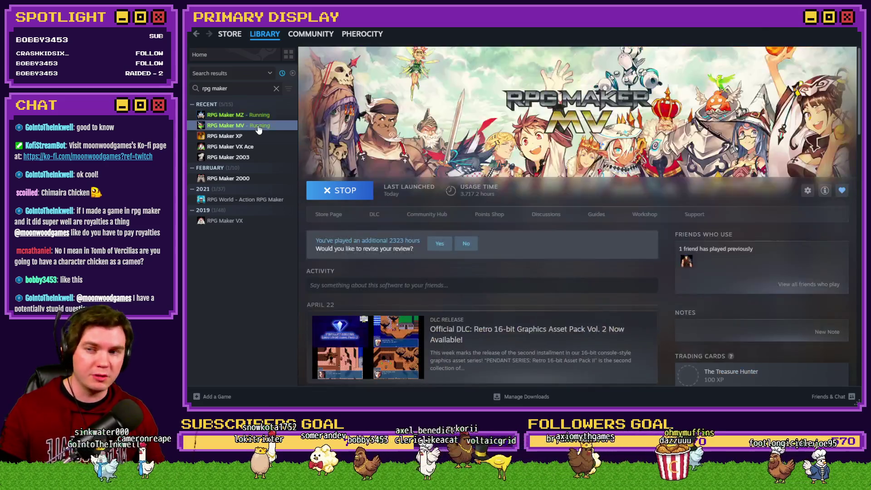
# Alternate three times between the RPG Maker MZ and MV library pages, finishing on MV
pyautogui.click(259, 116)
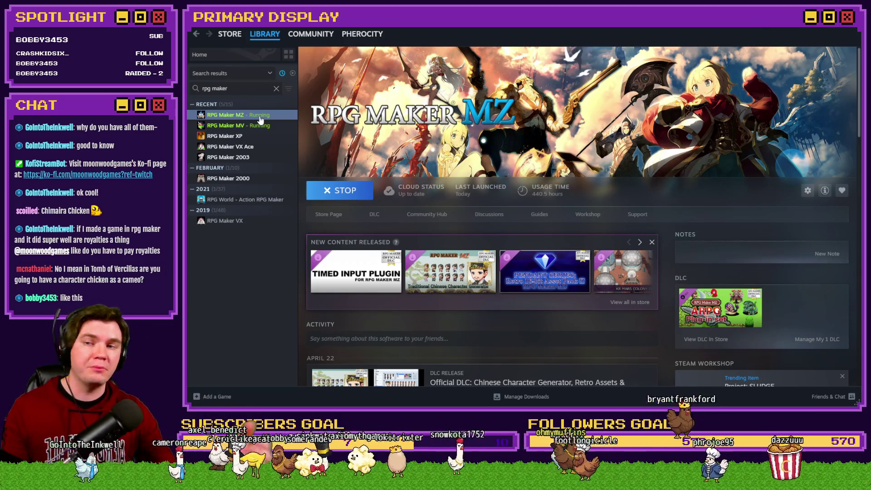
pyautogui.click(253, 125)
pyautogui.click(252, 117)
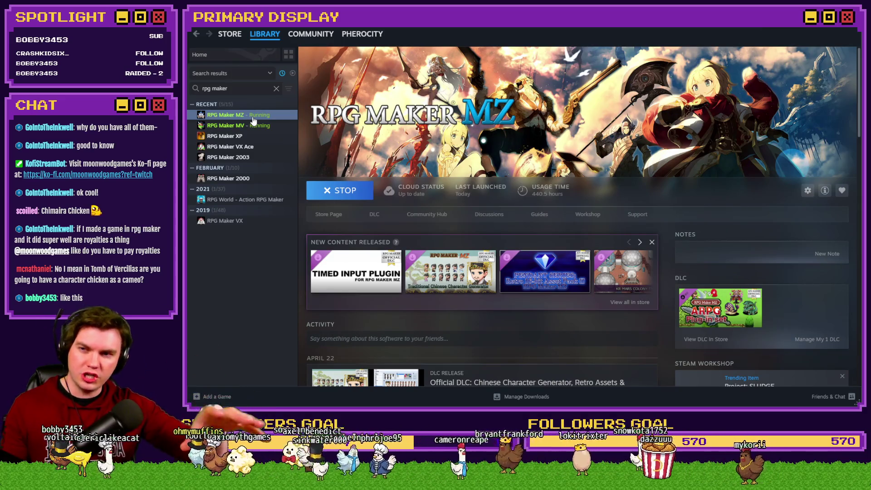
pyautogui.click(253, 126)
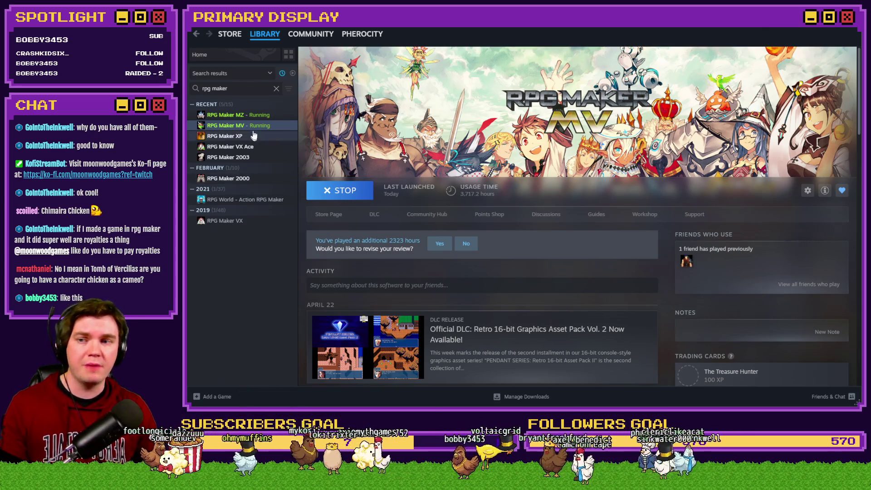
pyautogui.click(258, 116)
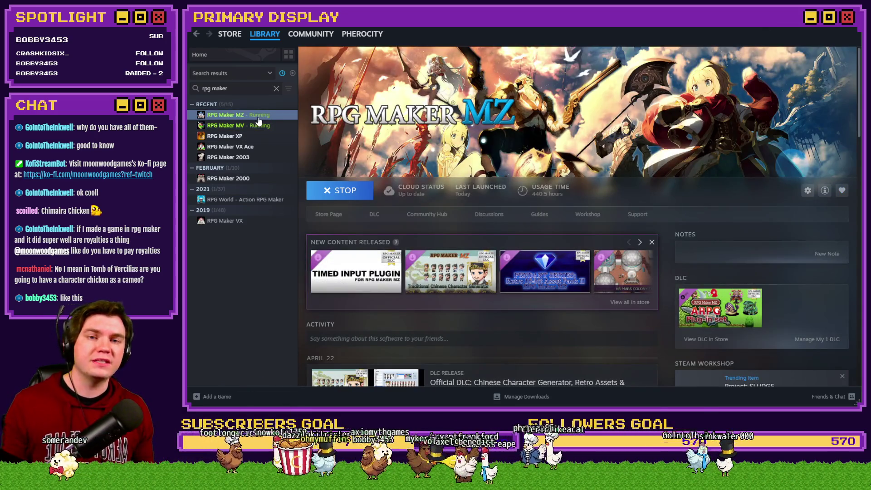
pyautogui.click(253, 126)
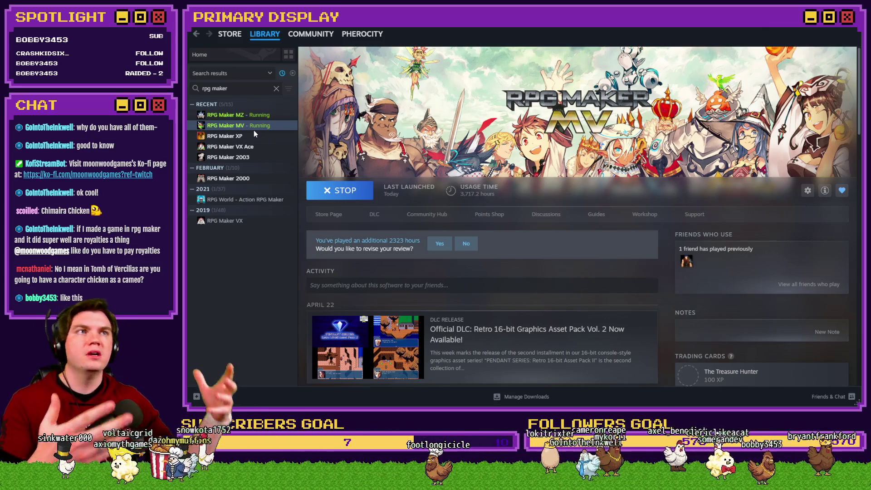
# Revisit the MZ and MV pages, then open RPG Maker XP's library page and store page
pyautogui.click(259, 116)
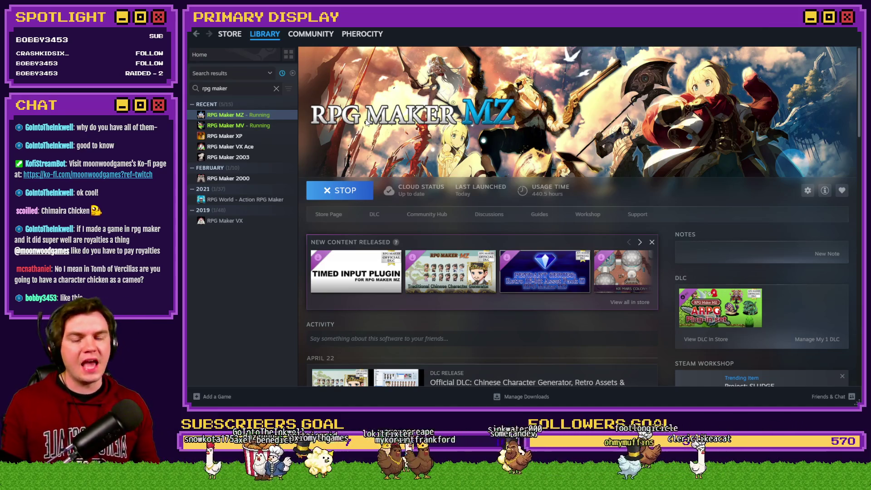
pyautogui.click(266, 126)
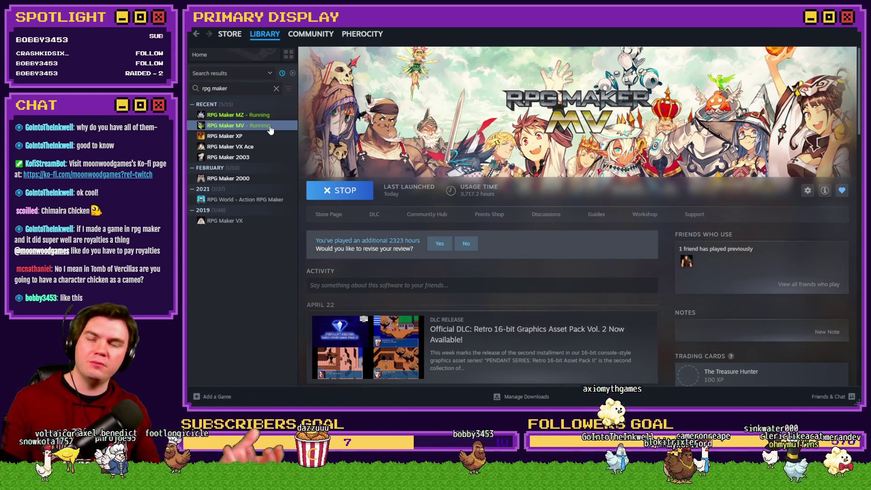
pyautogui.click(268, 116)
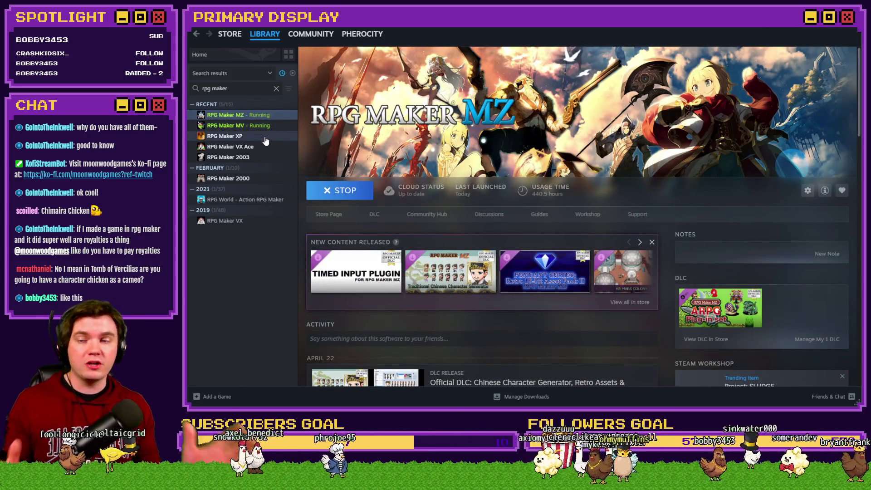
pyautogui.click(266, 139)
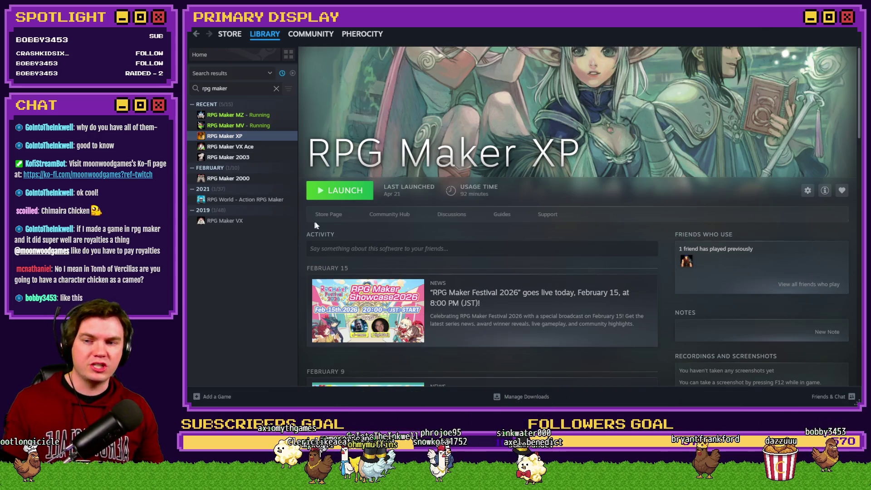
pyautogui.click(327, 217)
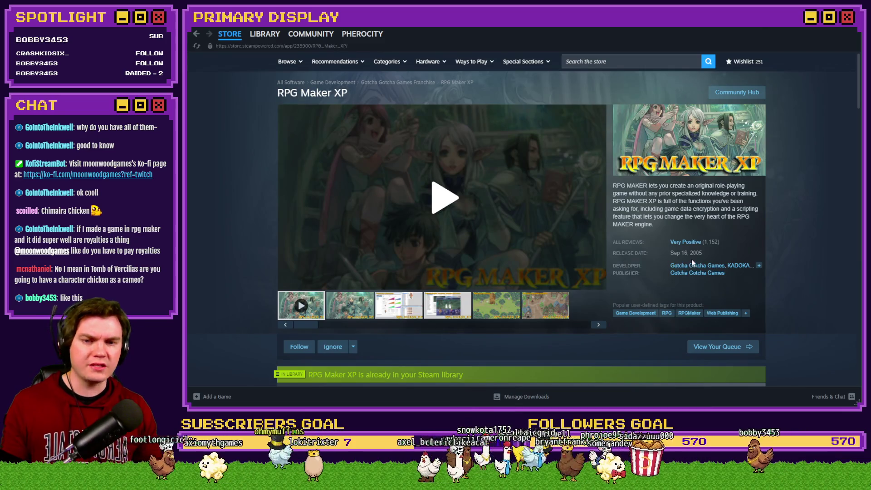
pyautogui.moveTo(689, 253); pyautogui.dragTo(709, 255)
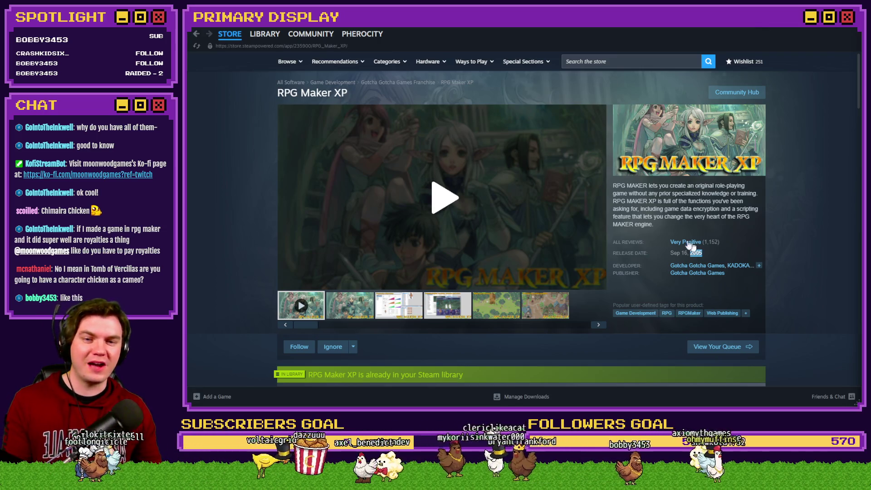
pyautogui.moveTo(668, 252); pyautogui.dragTo(703, 254)
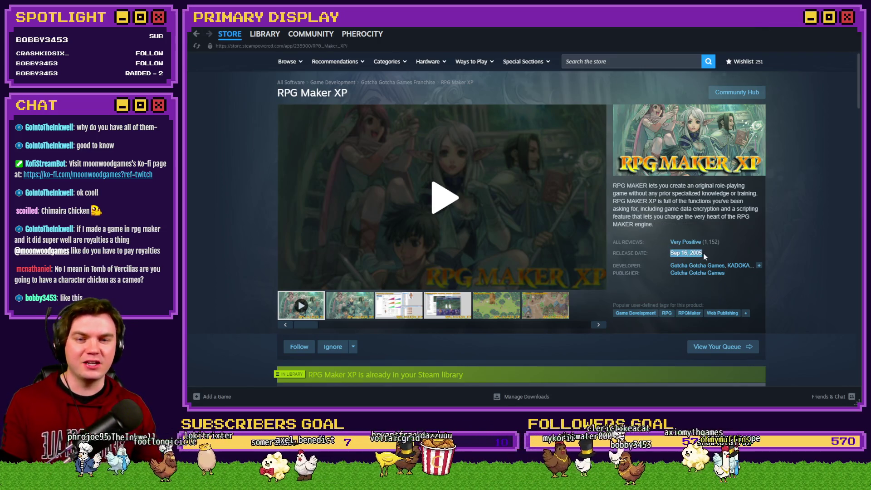
pyautogui.click(676, 252)
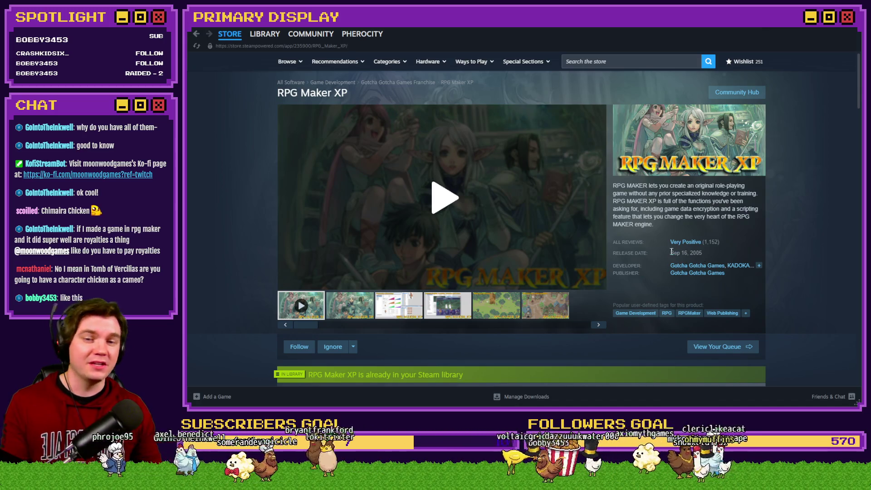
pyautogui.moveTo(670, 252); pyautogui.dragTo(702, 251)
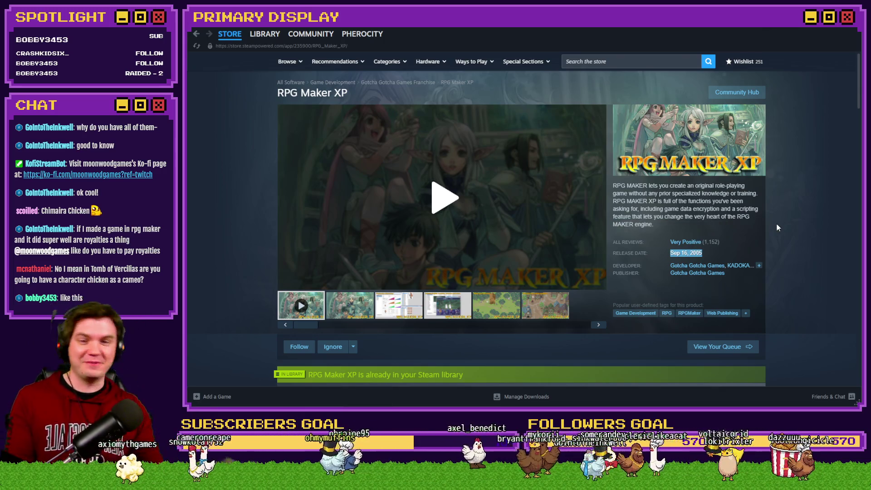
pyautogui.click(800, 211)
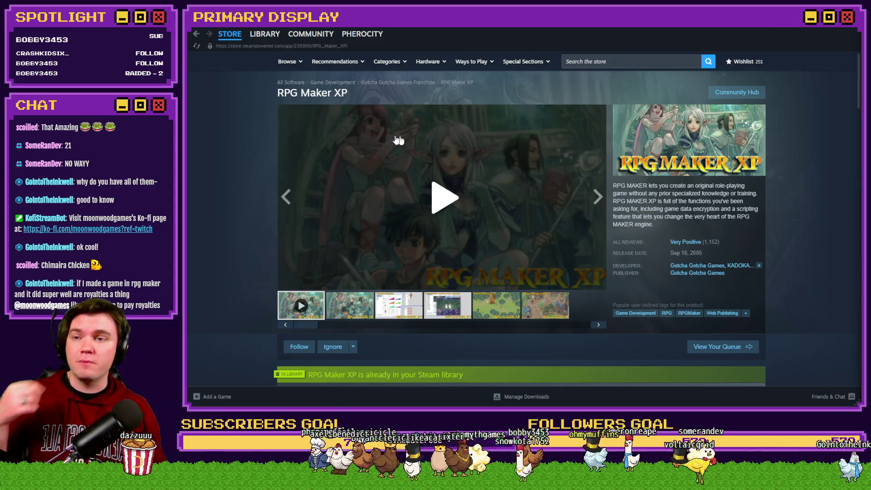
pyautogui.hotkey('alt', 'Left')
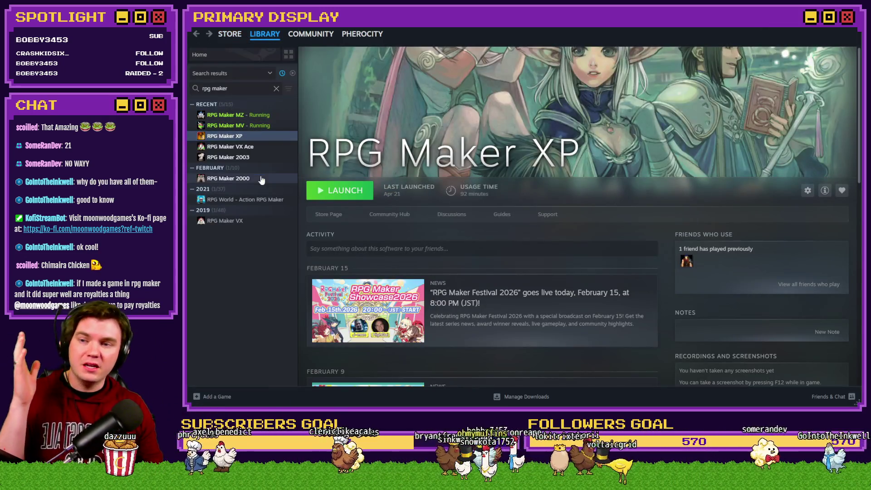
# Check RPG Maker 2000's store page and 2015 release year, then open RPG Maker MZ's store page
pyautogui.click(261, 180)
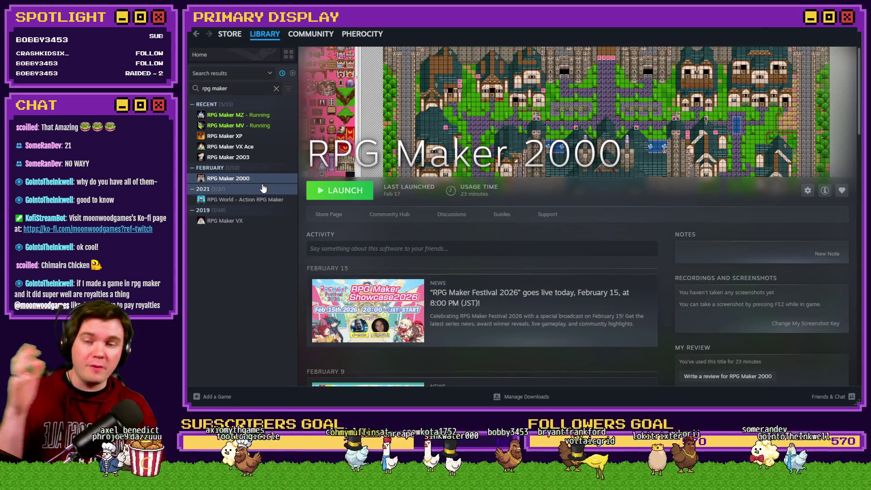
pyautogui.click(329, 214)
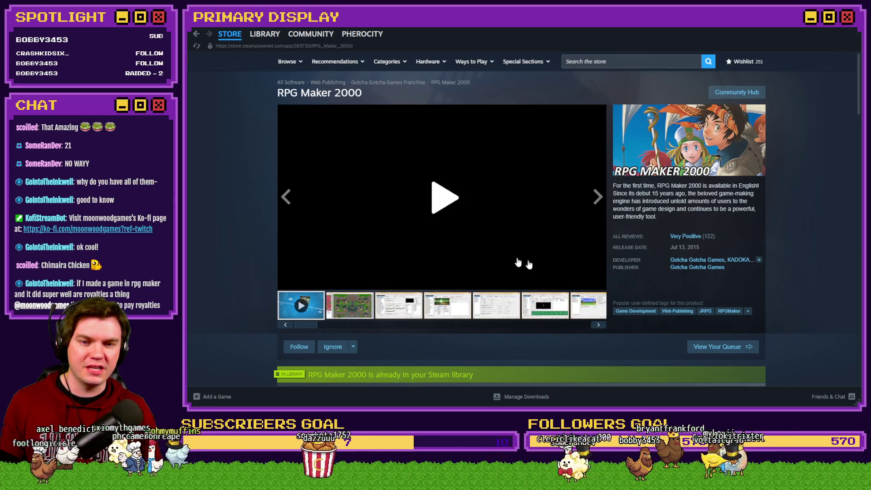
pyautogui.moveTo(688, 248); pyautogui.dragTo(700, 247)
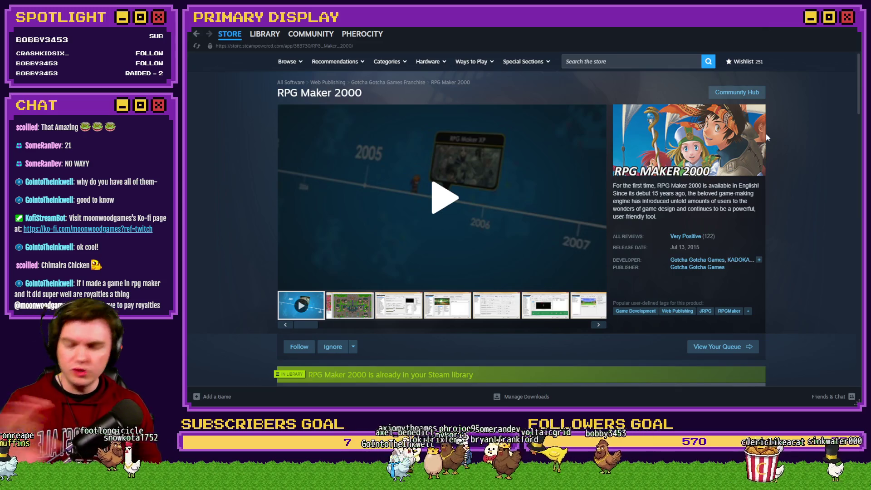
pyautogui.hotkey('alt', 'Left')
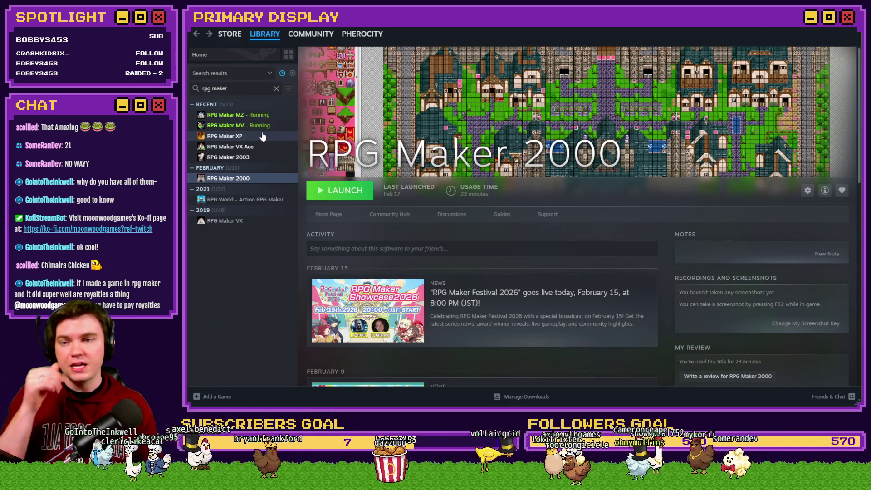
pyautogui.click(265, 116)
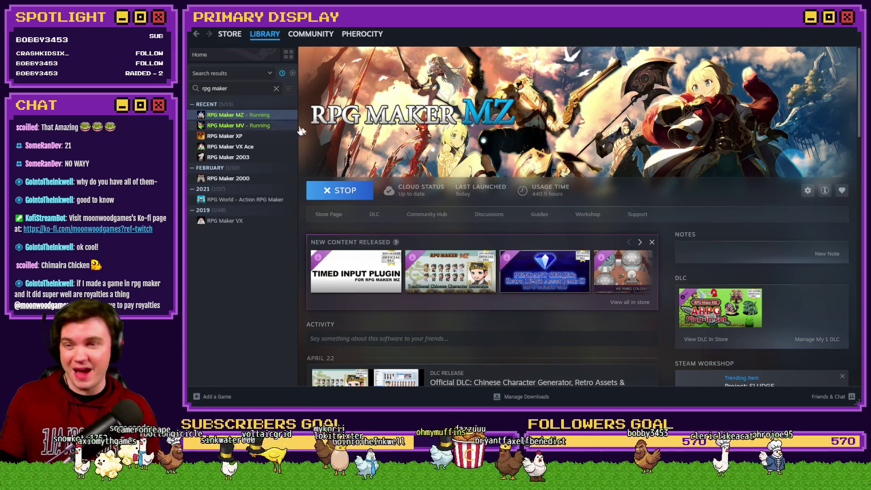
pyautogui.click(339, 217)
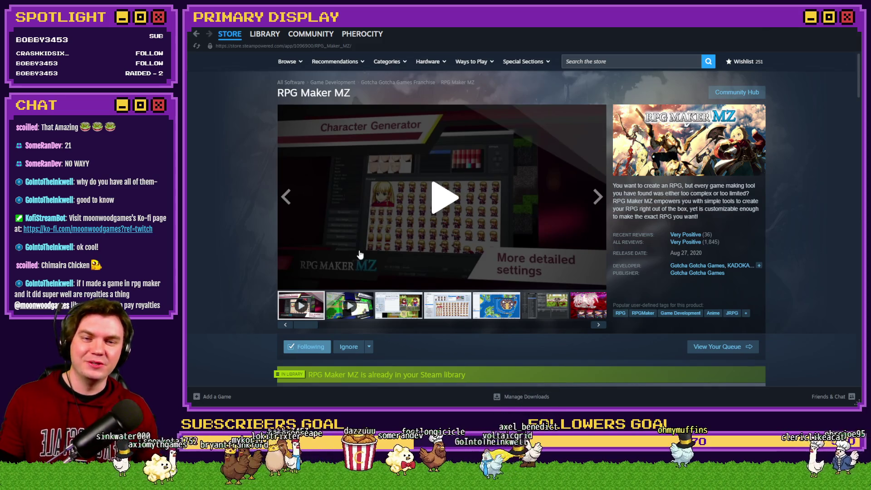
pyautogui.scroll(-6, 359, 254)
pyautogui.scroll(-1, 454, 241)
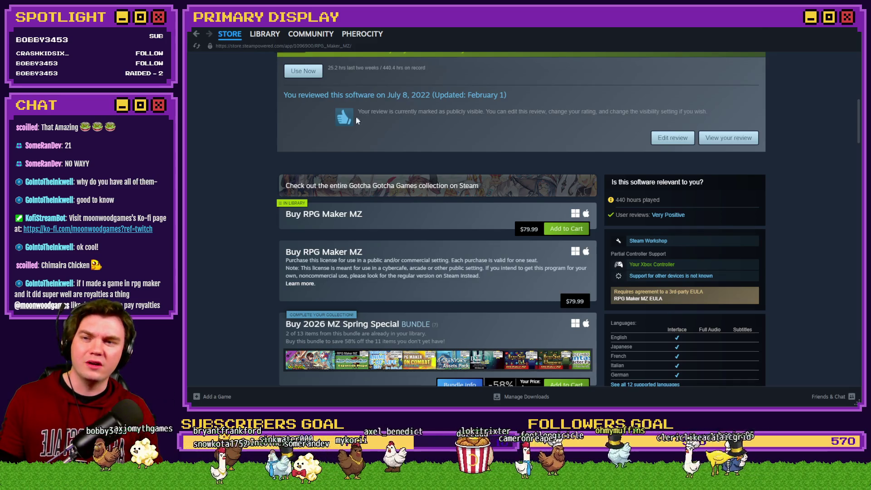
pyautogui.scroll(2, 352, 136)
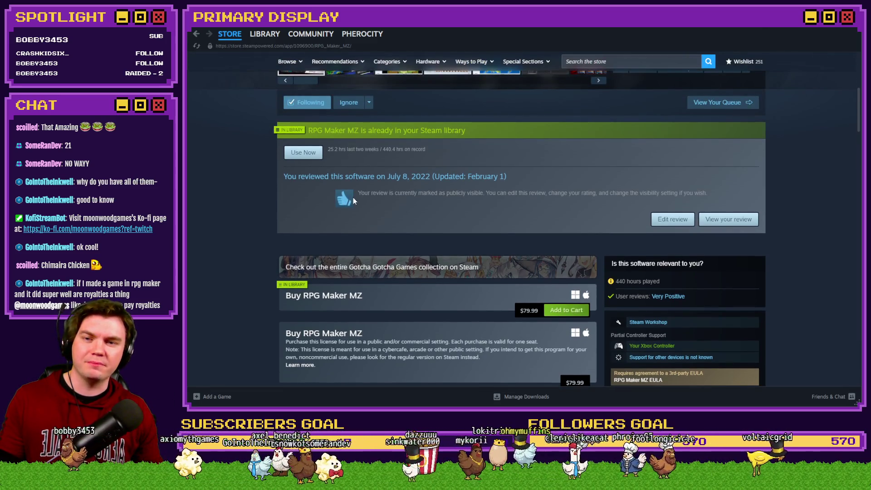
pyautogui.scroll(-5, 353, 202)
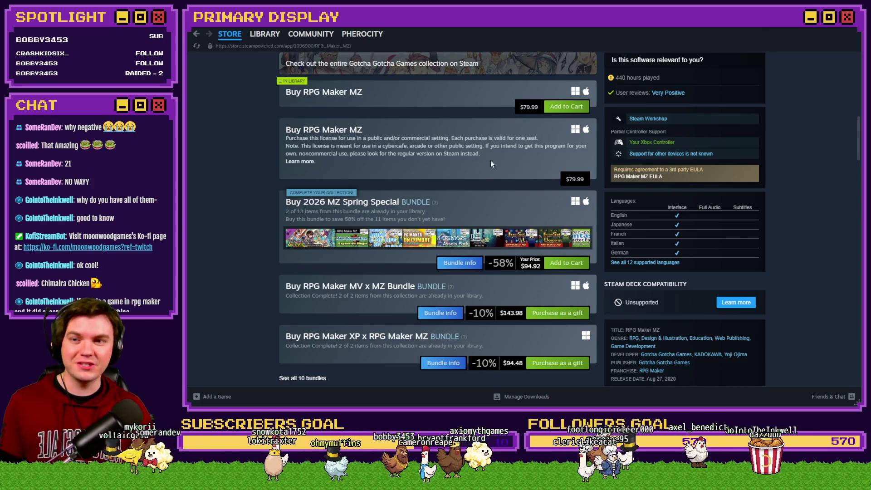
pyautogui.scroll(15, 490, 160)
pyautogui.hotkey('alt', 'Left')
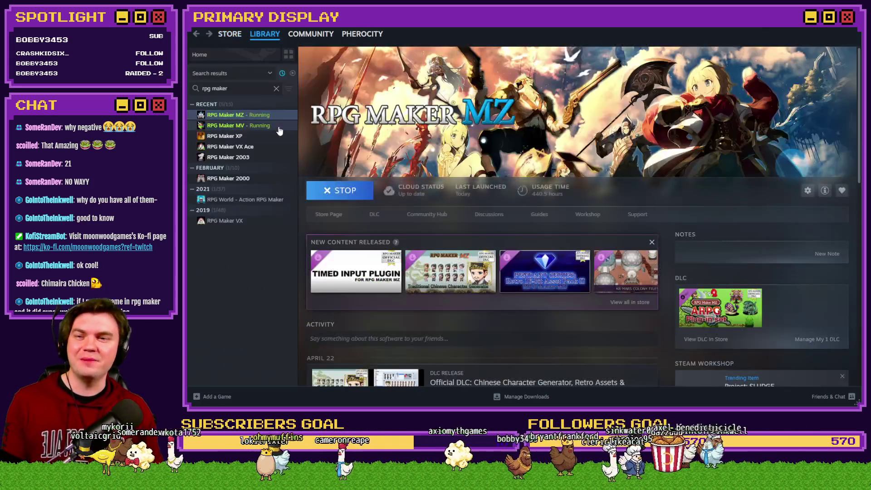
# Open RPG Maker MV's store page and scroll through its description
pyautogui.click(245, 126)
pyautogui.click(334, 215)
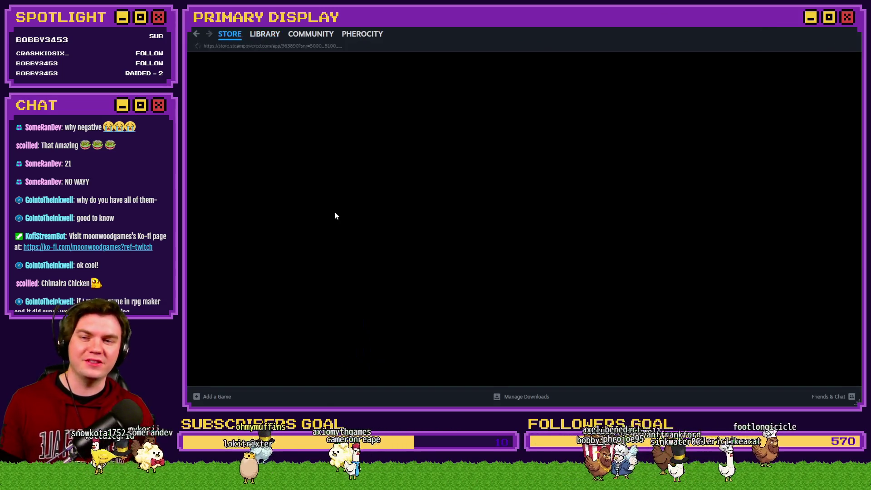
pyautogui.scroll(-4, 278, 217)
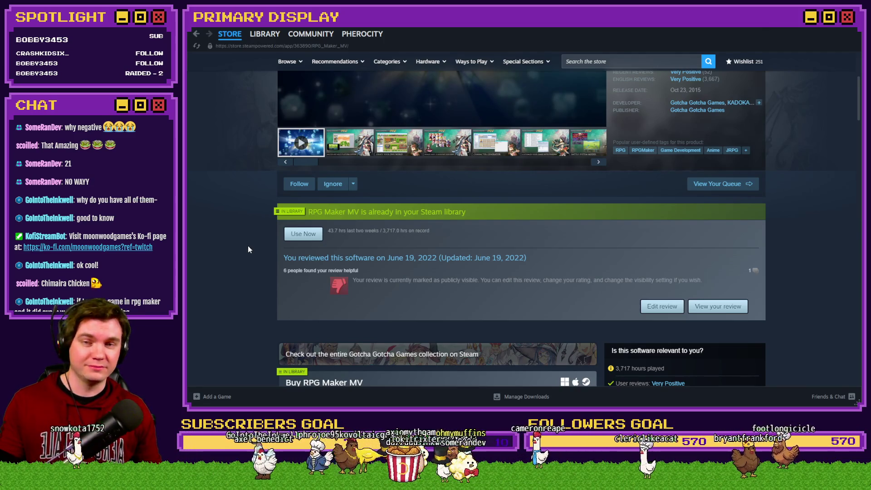
pyautogui.scroll(4, 249, 244)
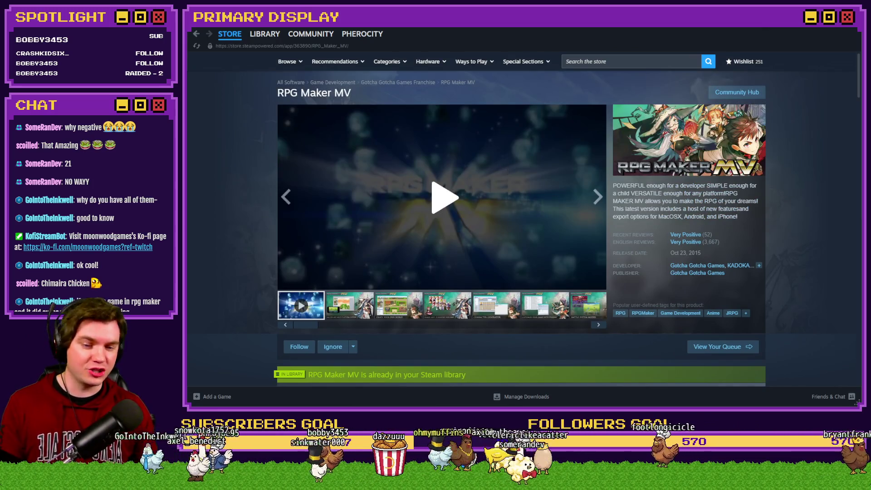
# Open a File Explorer window, drag it aside, and switch to the RPG Maker MV folder
pyautogui.press('super+e')
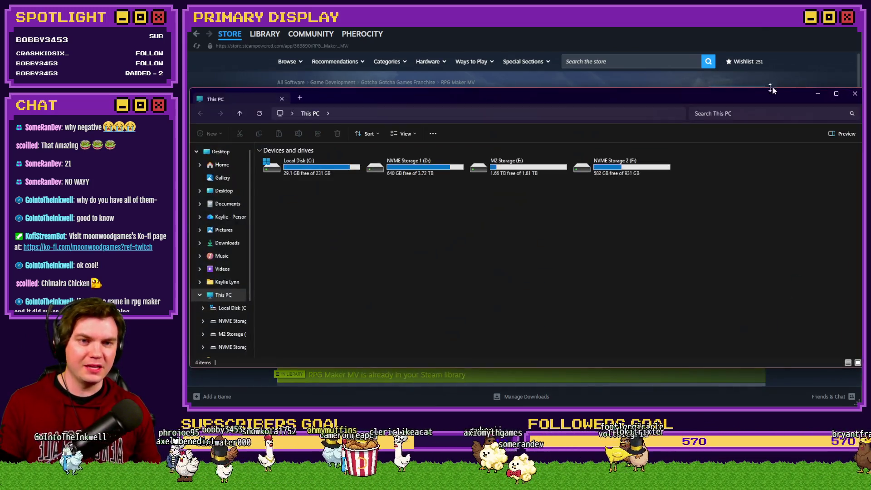
pyautogui.moveTo(781, 97); pyautogui.dragTo(870, 95)
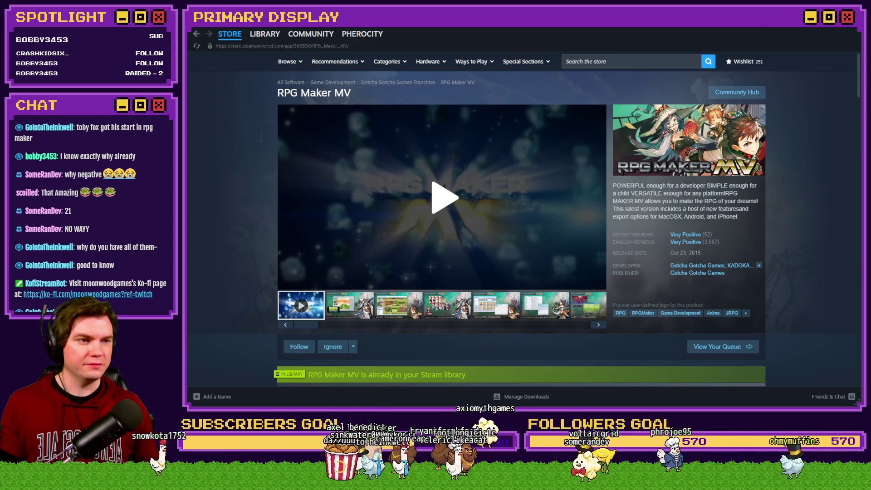
pyautogui.hotkey('alt', 'Tab')
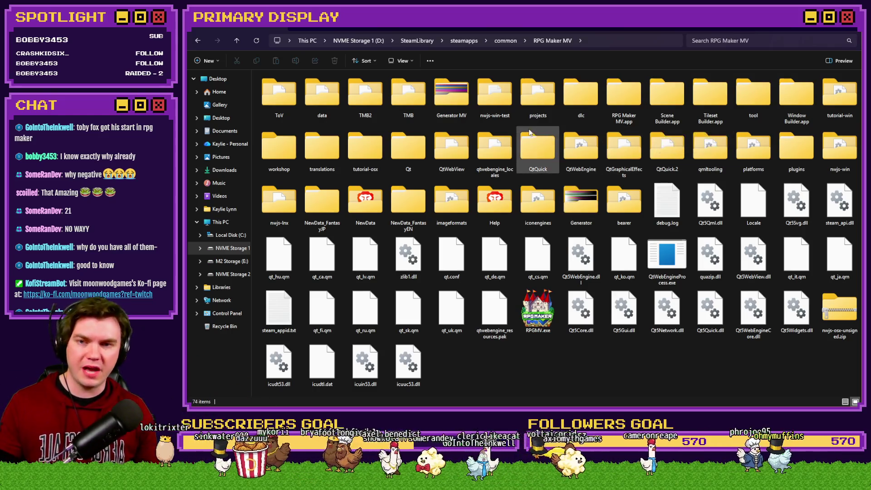
# Open the NewData folder in the RPG Maker MV install directory, then return to Steam
pyautogui.click(486, 105)
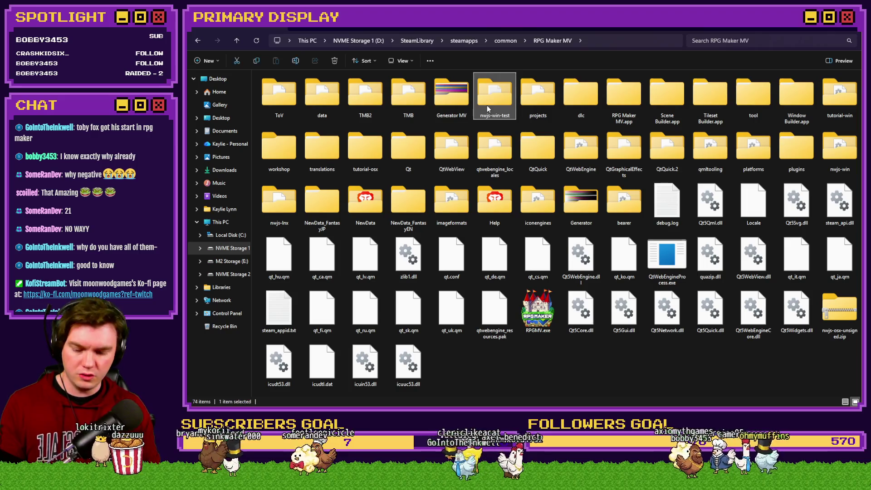
pyautogui.press('n')
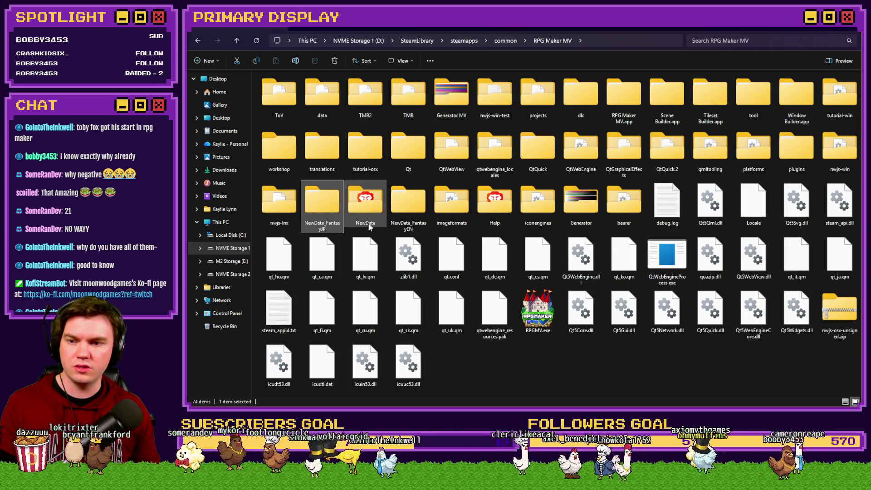
pyautogui.doubleClick(366, 204)
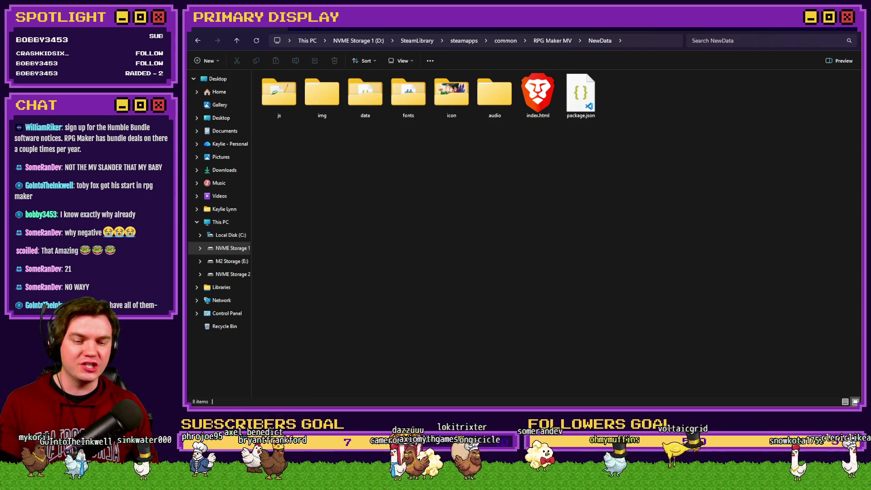
pyautogui.hotkey('alt', 'Tab')
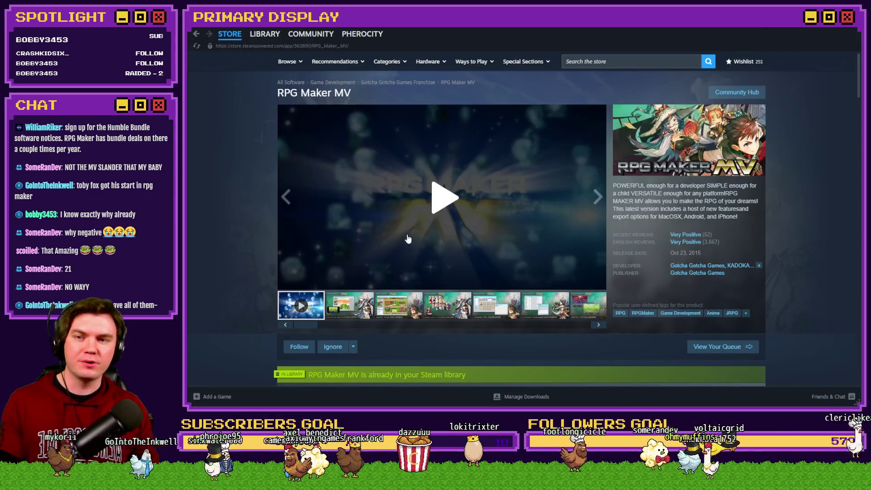
# Show the RPG Maker MV library page, then switch back to File Explorer
pyautogui.click(262, 37)
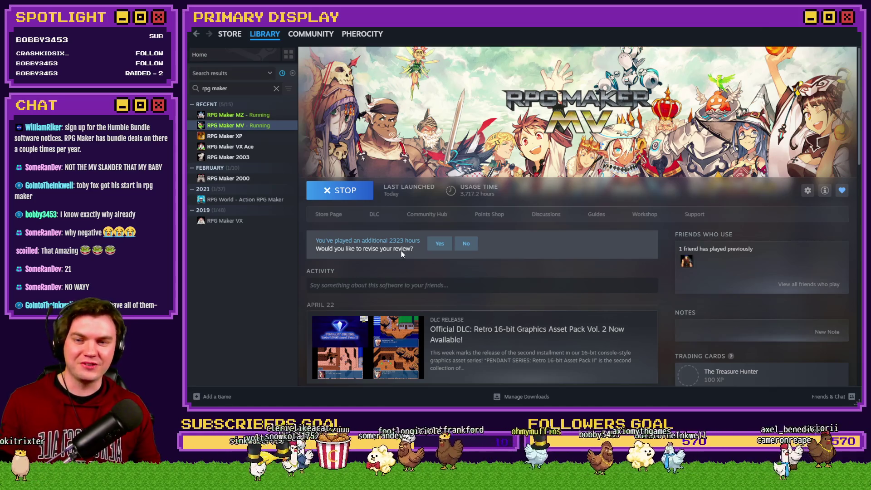
pyautogui.hotkey('alt', 'Tab')
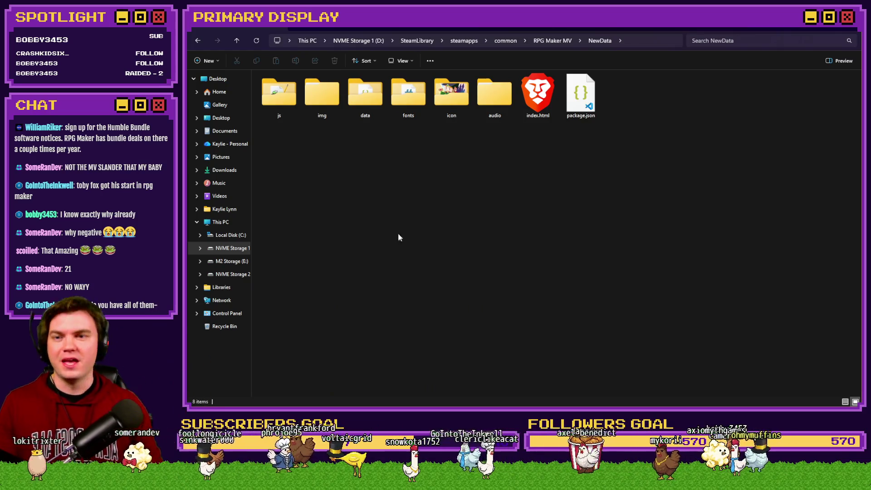
# Go into NewData\img\faces and open the Actor1.png face sheet in the image viewer
pyautogui.doubleClick(328, 101)
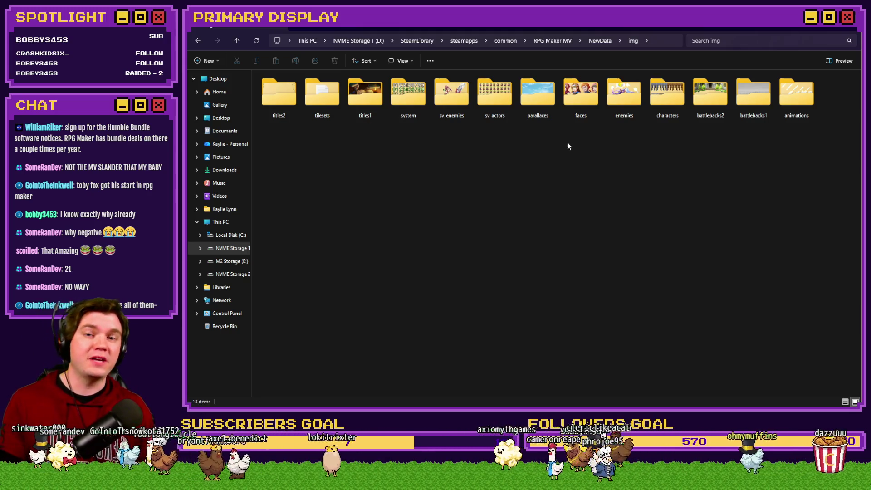
pyautogui.doubleClick(583, 96)
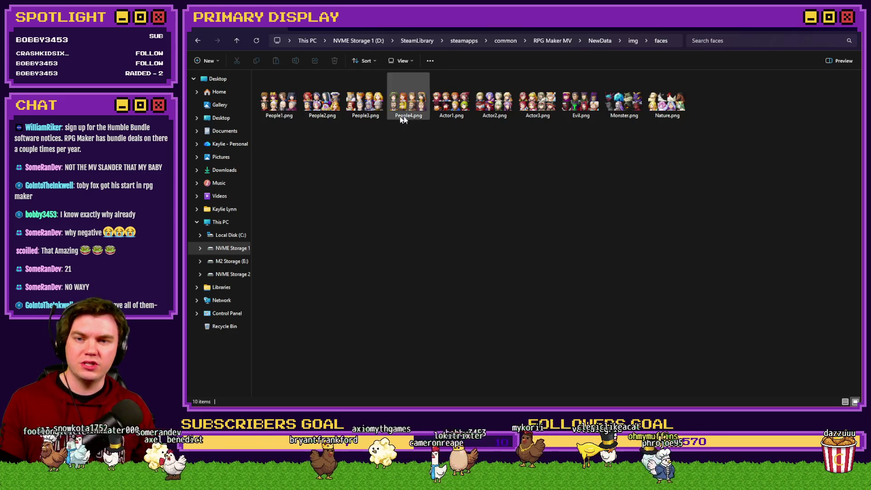
pyautogui.click(452, 112)
pyautogui.doubleClick(452, 112)
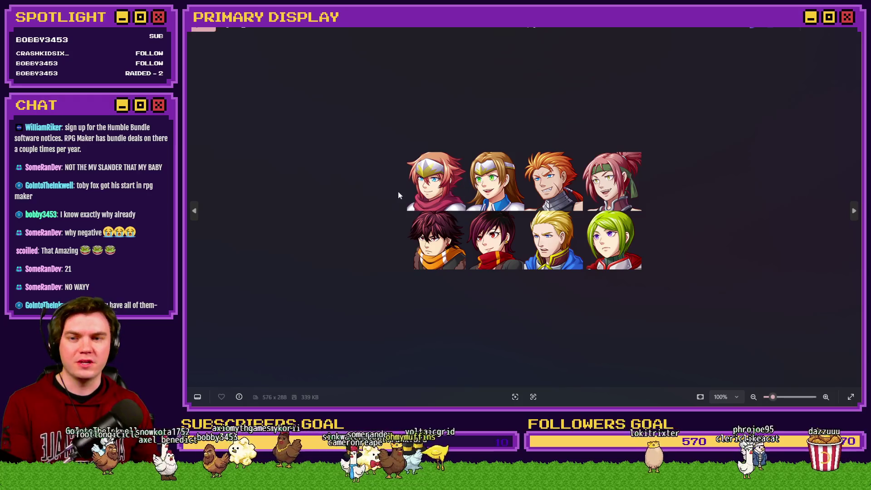
# Page through two more face sheets in Photos, then close it and return to the img folder
pyautogui.press('Right')
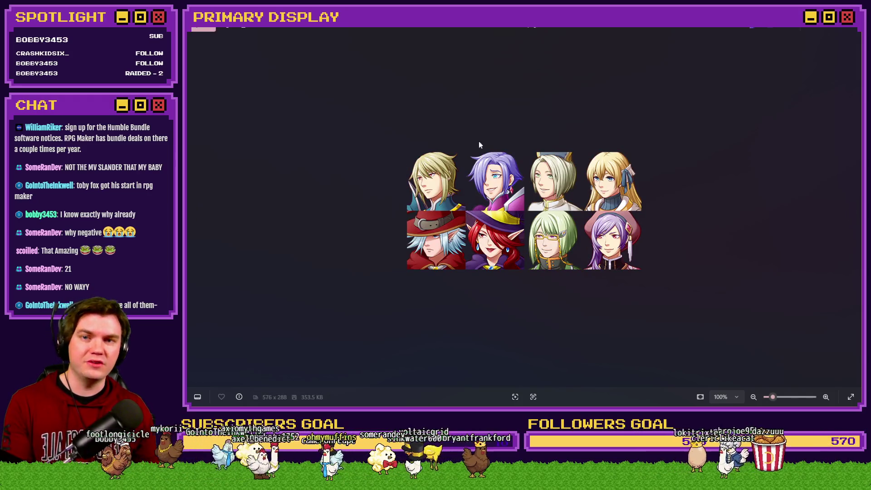
pyautogui.press('Right')
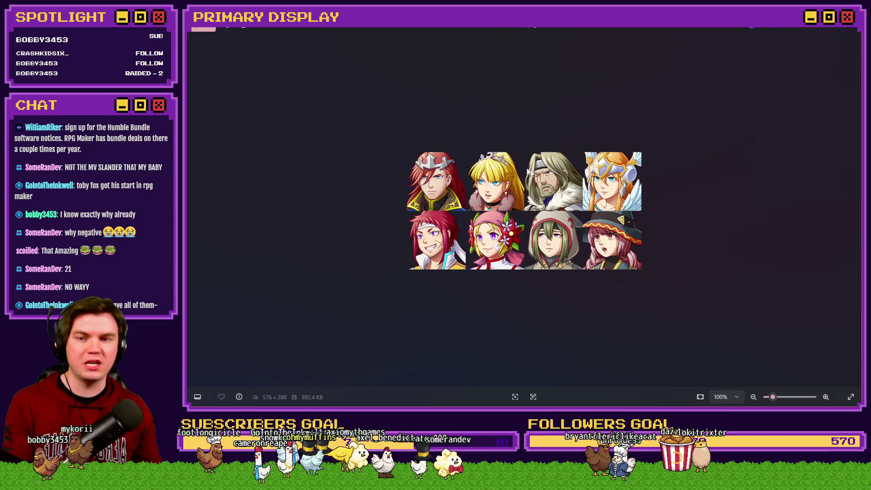
pyautogui.click(852, 30)
pyautogui.hotkey('alt', 'Up')
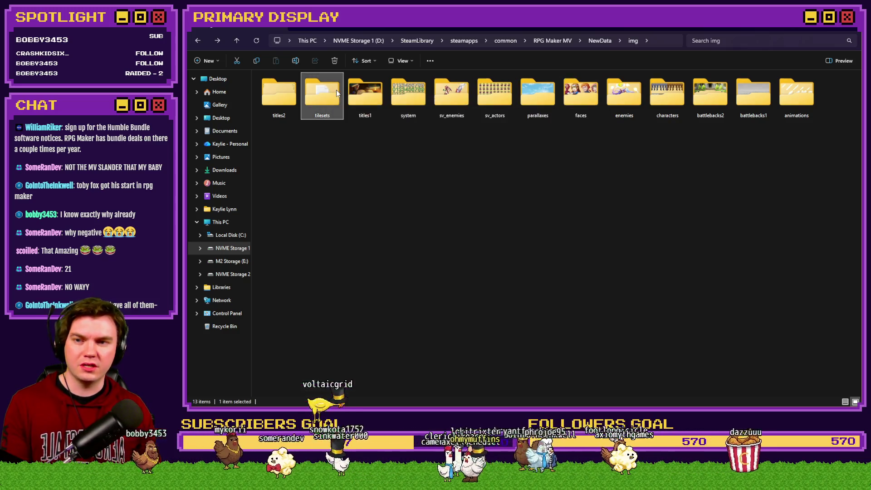
# Open a second Explorer window at This PC snapped to the right, then return to the img window
pyautogui.press('Left')
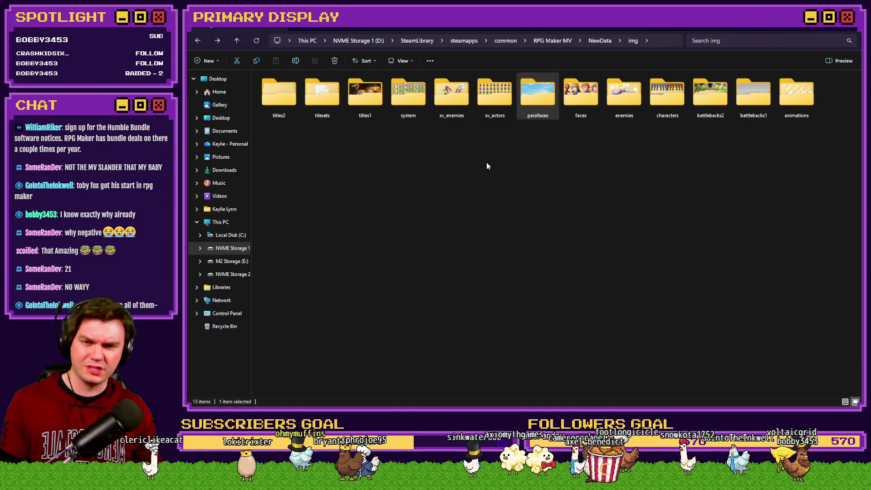
pyautogui.press('super+e')
pyautogui.press('super+shift+Right')
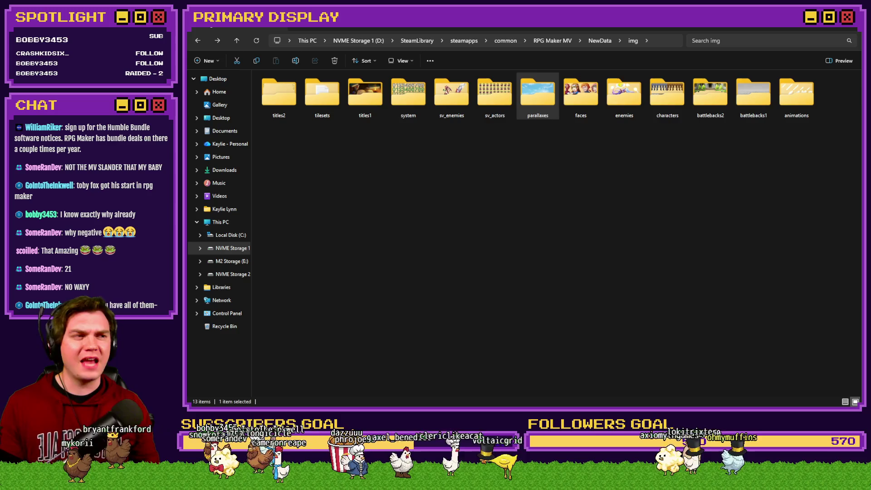
pyautogui.hotkey('alt', 'Tab')
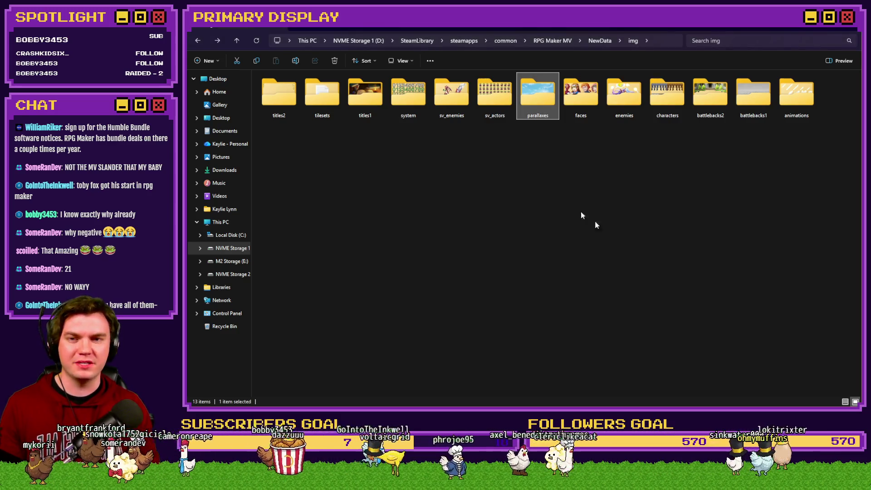
pyautogui.click(519, 171)
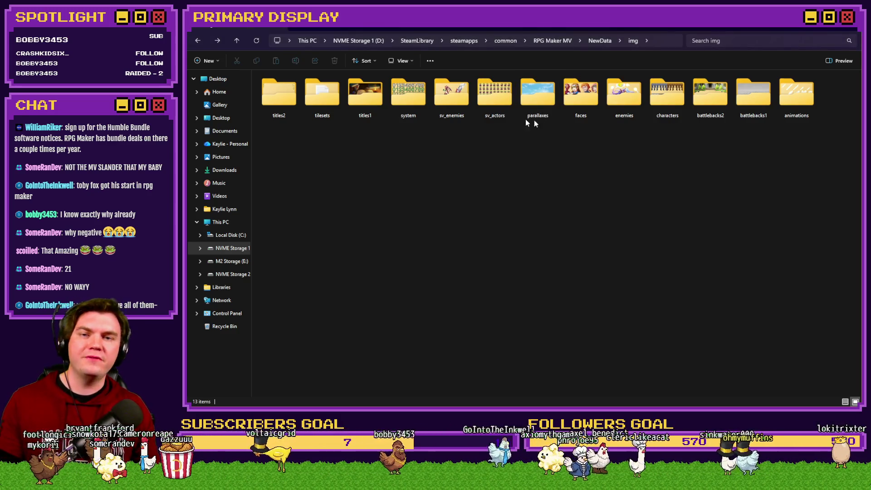
pyautogui.write('c')
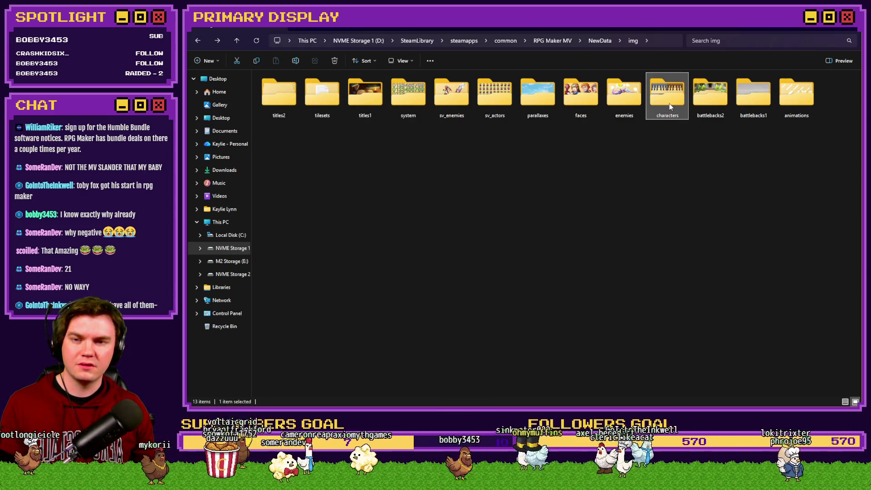
# Sort the img subfolders by name, animations through titles2, and select parallaxes
pyautogui.rightClick(428, 143)
pyautogui.moveTo(499, 169)
pyautogui.click(576, 165)
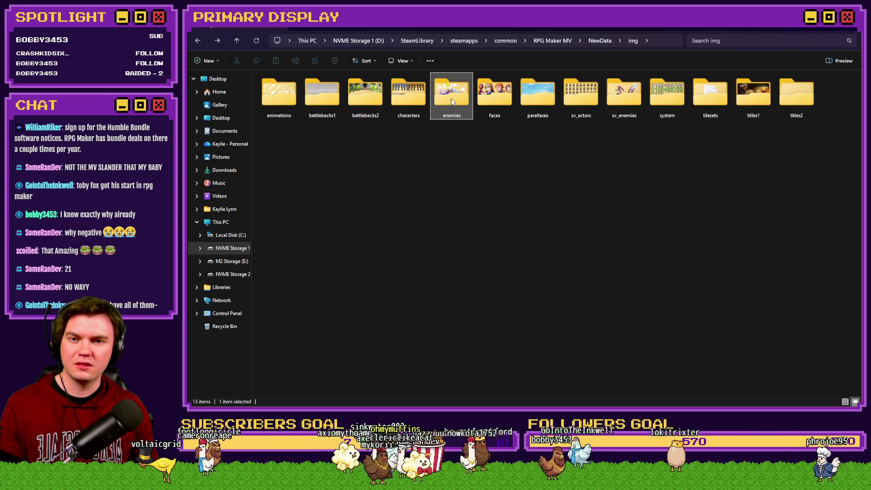
pyautogui.press('p')
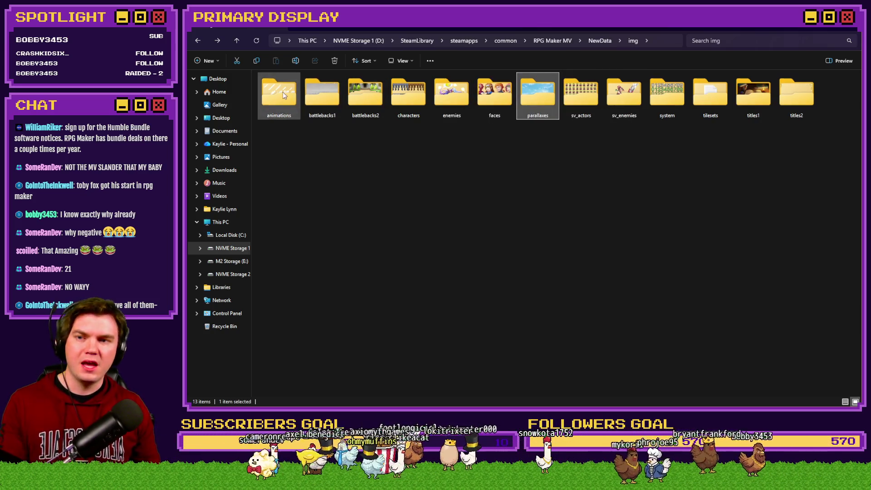
# Open the characters folder and sort its 29 sprite sheets by name
pyautogui.doubleClick(404, 105)
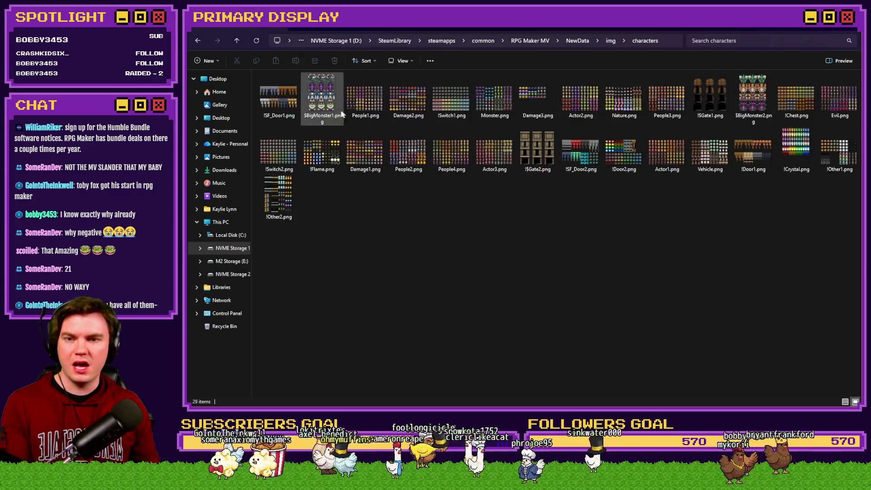
pyautogui.click(284, 115)
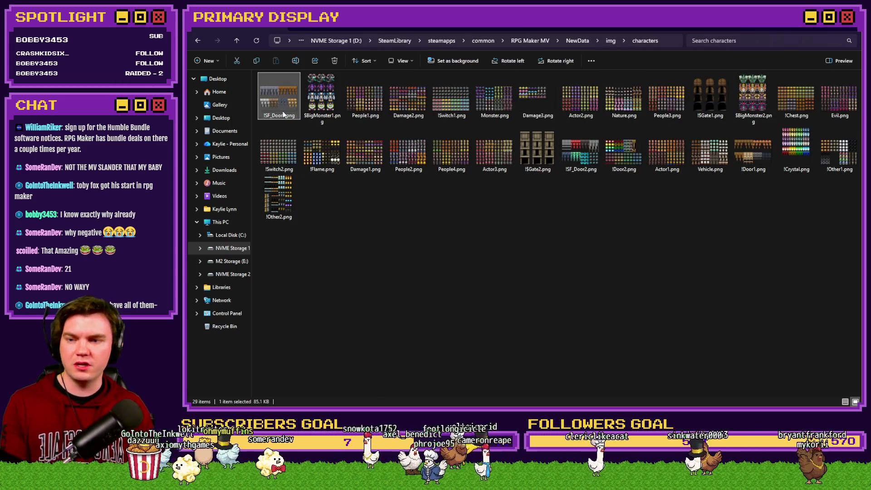
pyautogui.click(580, 101)
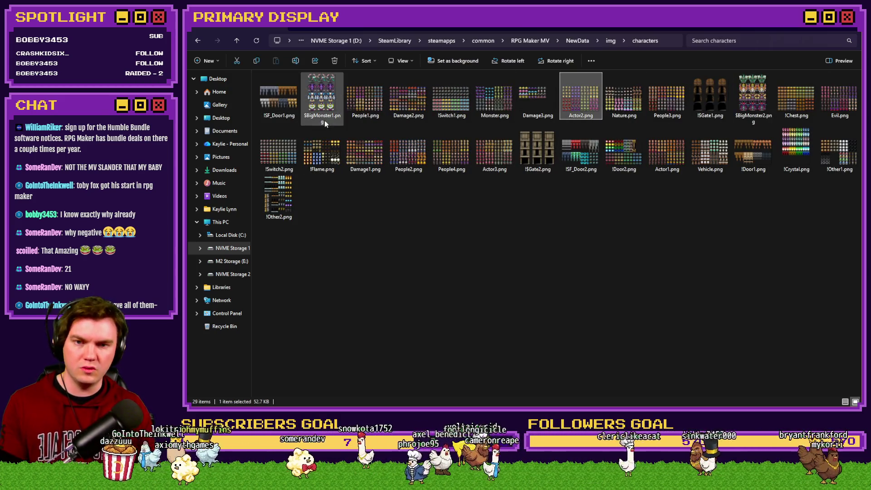
pyautogui.rightClick(577, 182)
pyautogui.moveTo(603, 202)
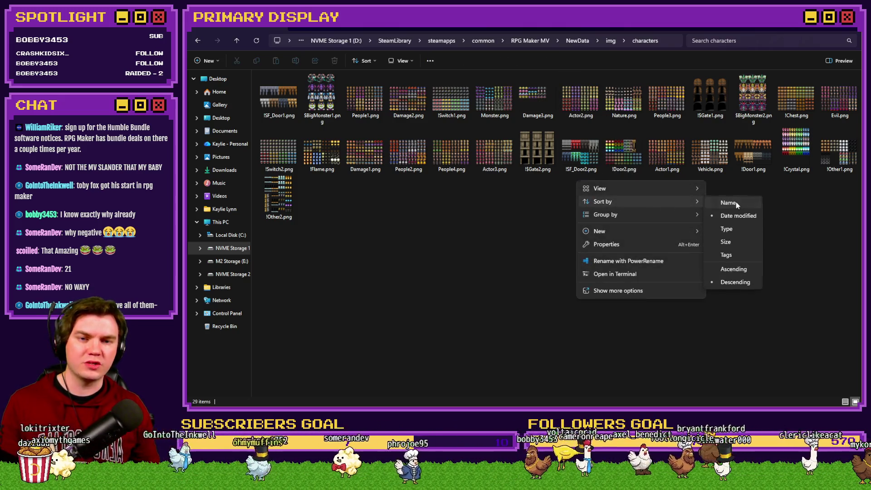
pyautogui.click(736, 202)
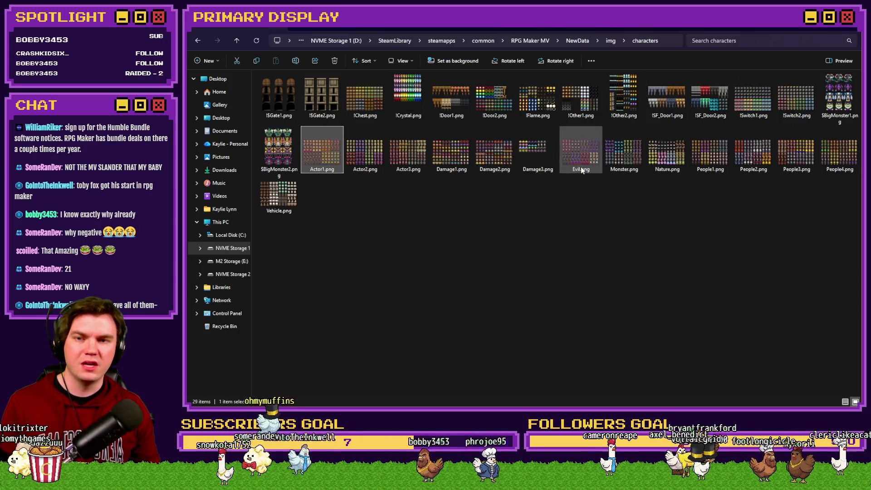
# Preview Actor1.png and the next sprite sheet, then close the viewer and return to img
pyautogui.doubleClick(311, 158)
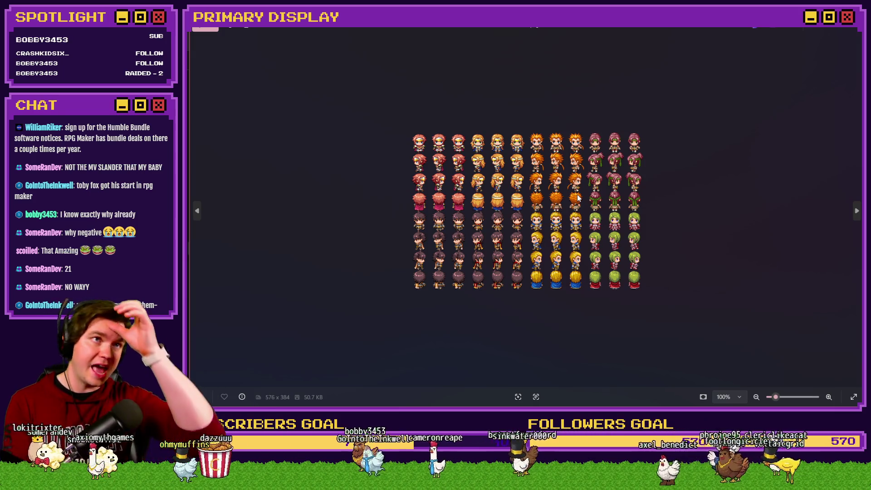
pyautogui.press('Right')
pyautogui.press('Right')
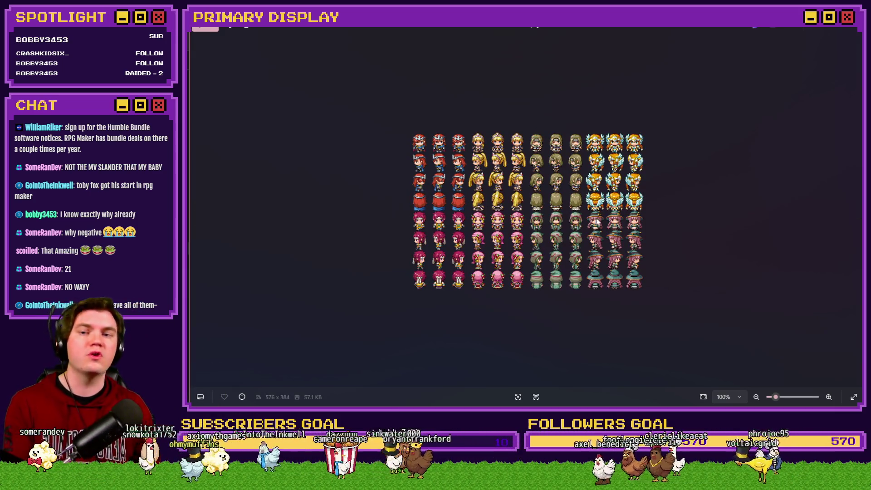
pyautogui.click(850, 28)
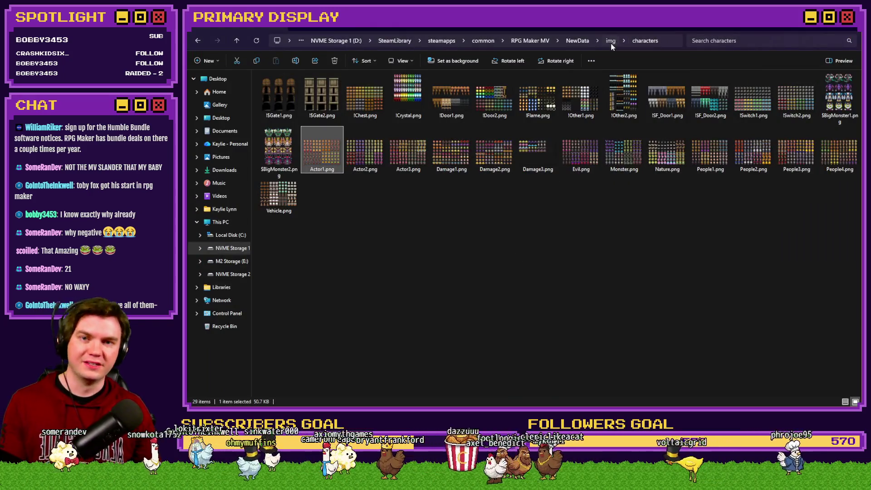
pyautogui.click(611, 40)
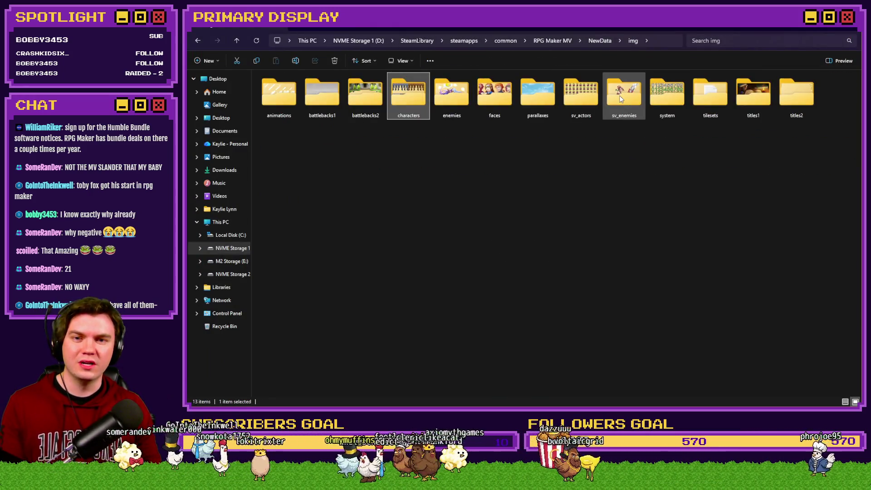
# Open the enemies folder and sort its 70 images by name, Actor1_3.png to Zombie.png
pyautogui.click(279, 95)
pyautogui.doubleClick(438, 104)
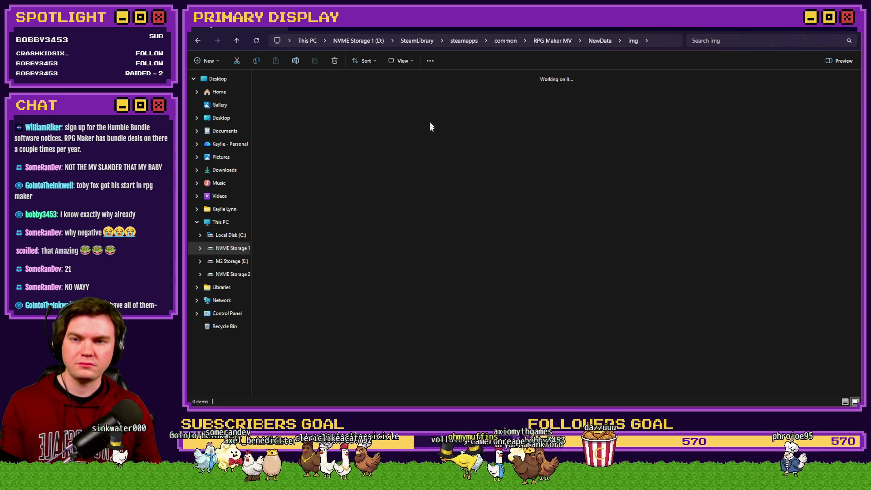
pyautogui.rightClick(384, 349)
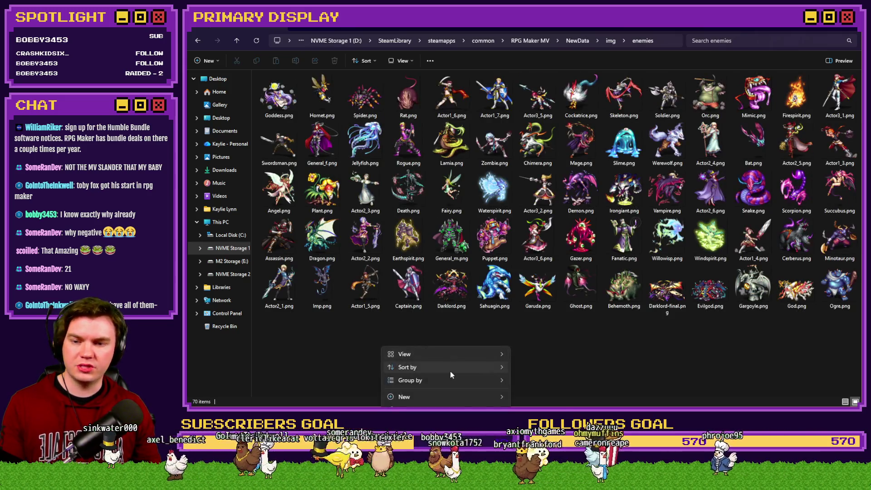
pyautogui.moveTo(449, 371)
pyautogui.click(542, 371)
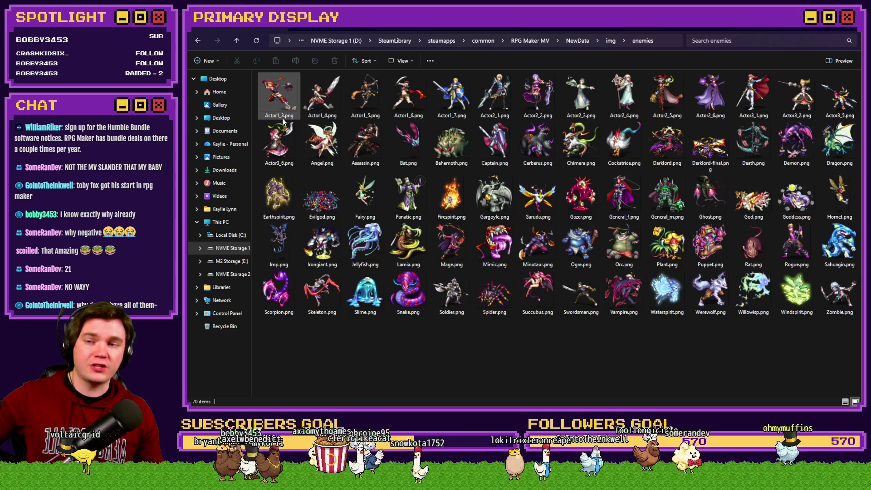
pyautogui.moveTo(283, 119)
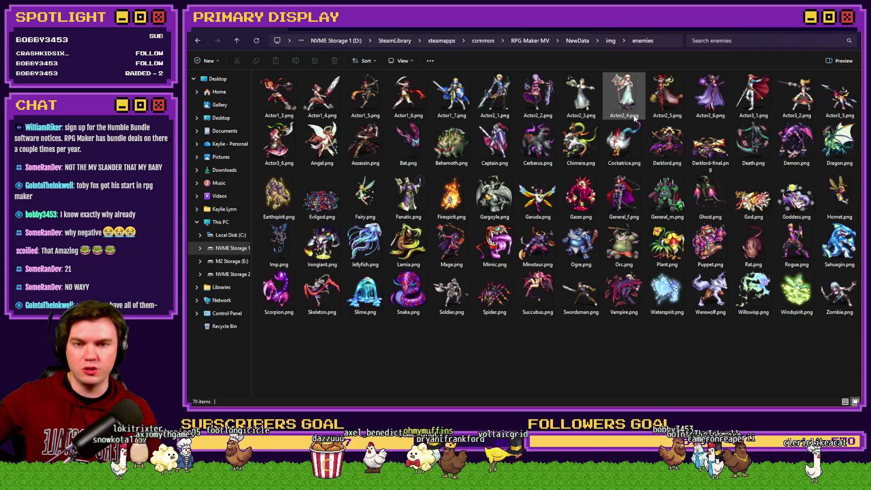
pyautogui.moveTo(711, 116)
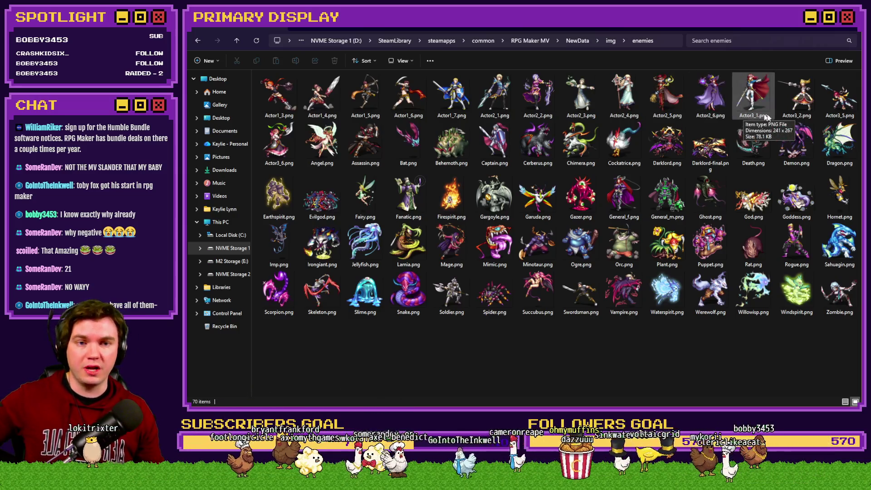
pyautogui.moveTo(825, 120)
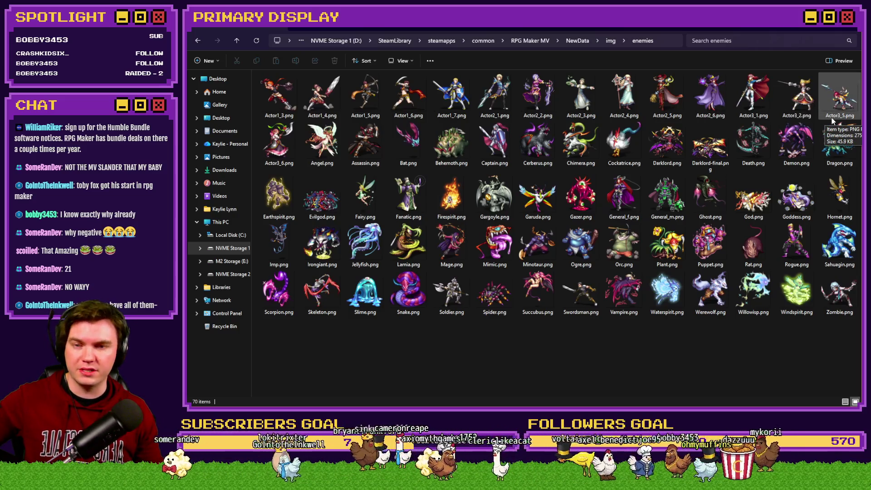
pyautogui.moveTo(276, 153)
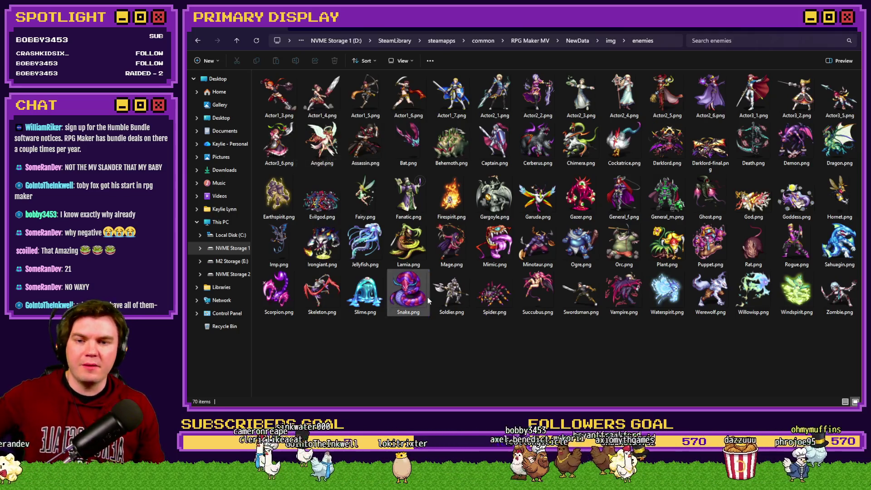
pyautogui.moveTo(428, 299)
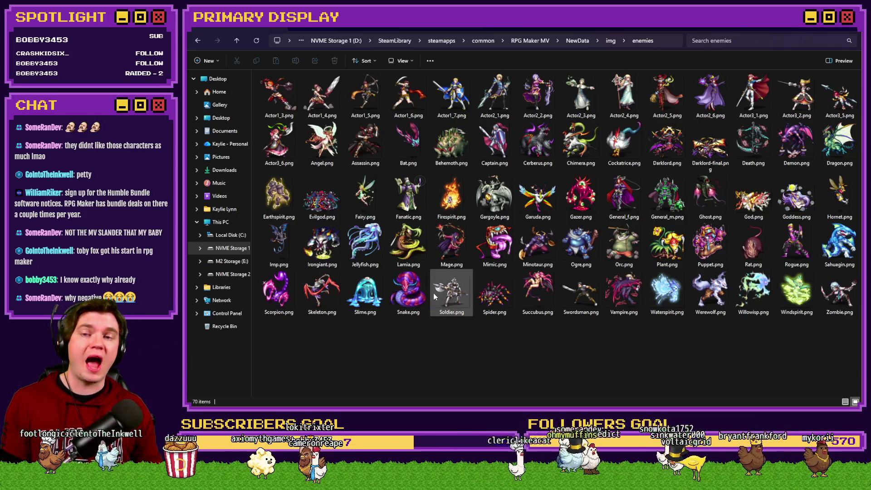
# Open the faces folder, view Actor1 through Actor3 in Photos, then close it and return to img
pyautogui.click(610, 40)
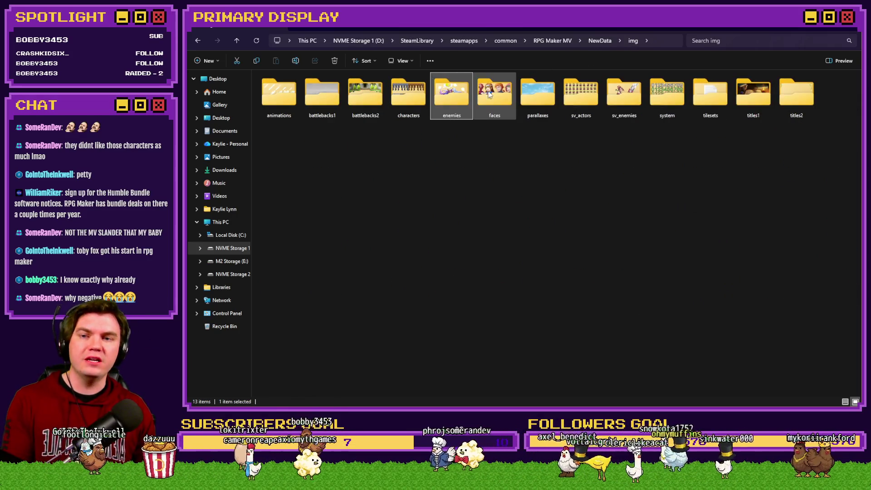
pyautogui.doubleClick(488, 94)
pyautogui.click(437, 106)
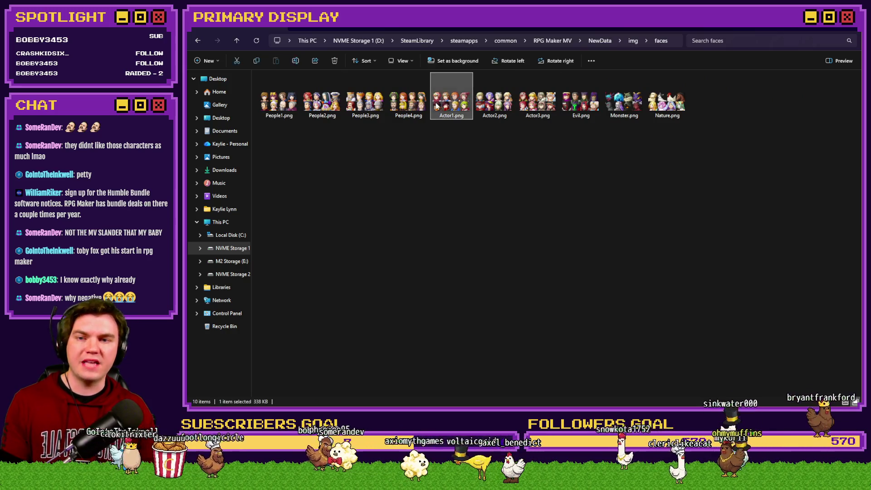
pyautogui.doubleClick(437, 106)
pyautogui.press('Right')
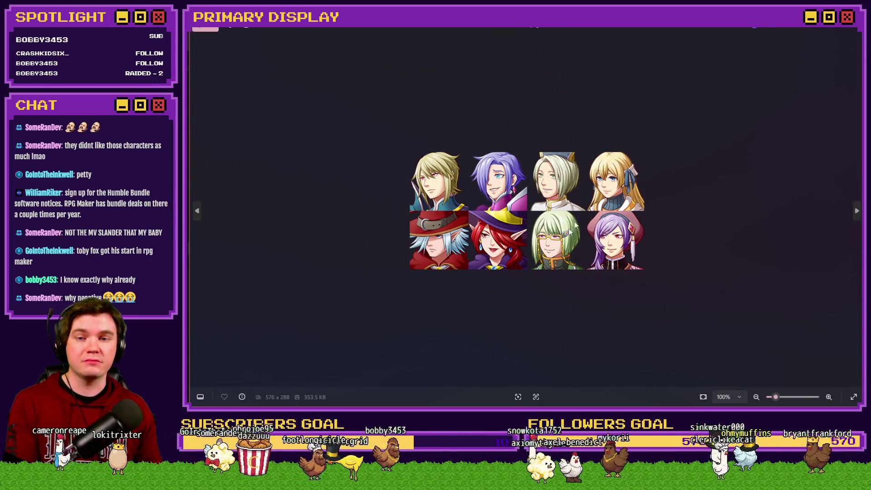
pyautogui.press('Right')
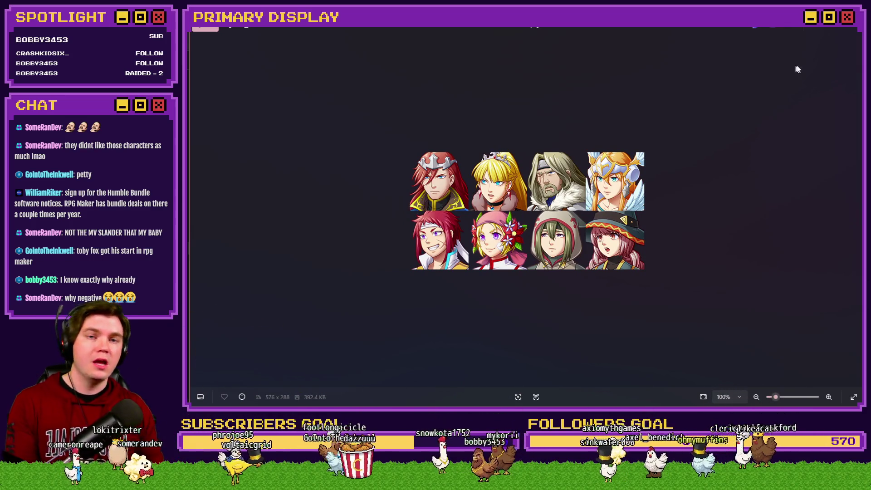
pyautogui.press('Escape')
pyautogui.hotkey('alt', 'Left')
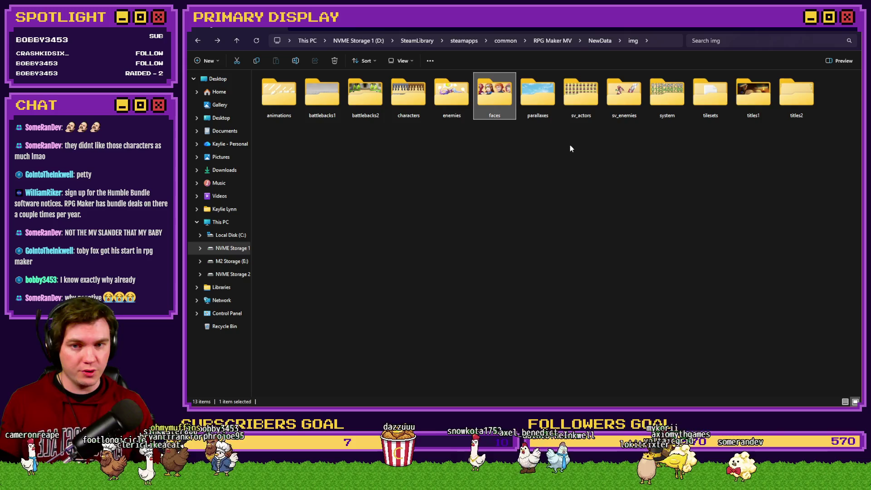
# Open the enemies folder's 70 images, then return up to the img folder
pyautogui.doubleClick(448, 102)
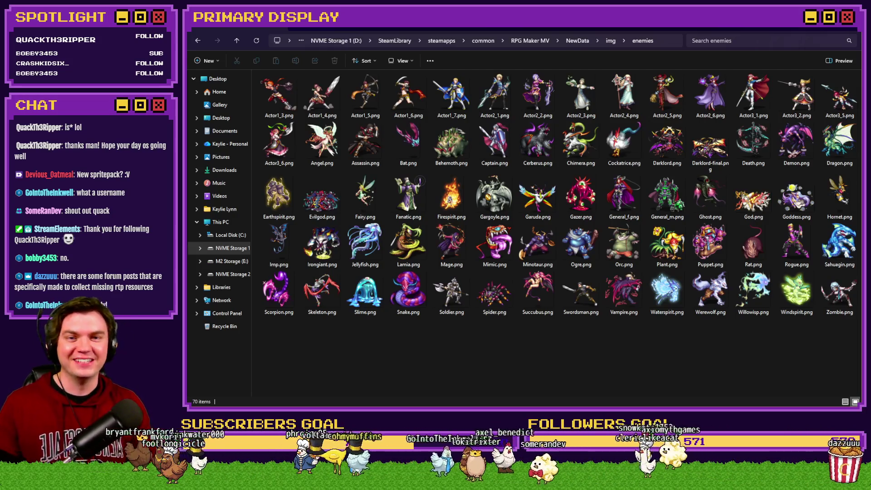
pyautogui.click(610, 41)
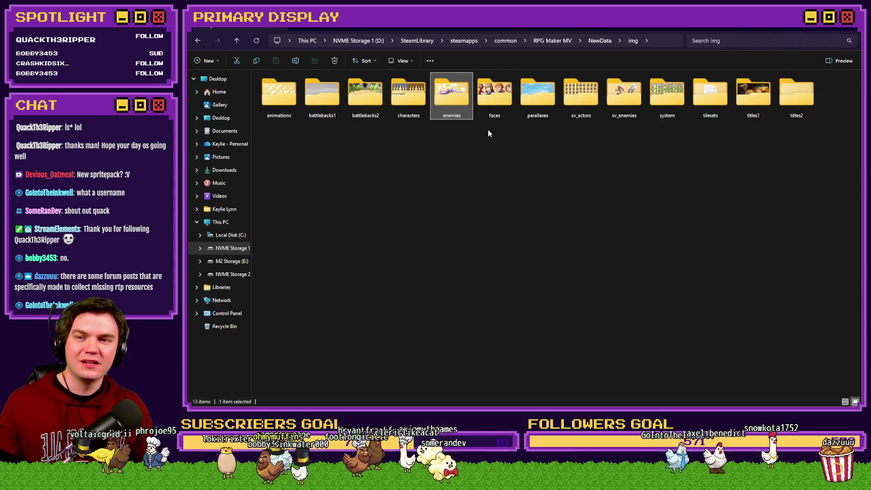
# Open the sv_actors folder and sort its twenty battler sprite sheets by name
pyautogui.doubleClick(494, 102)
pyautogui.hotkey('alt', 'Left')
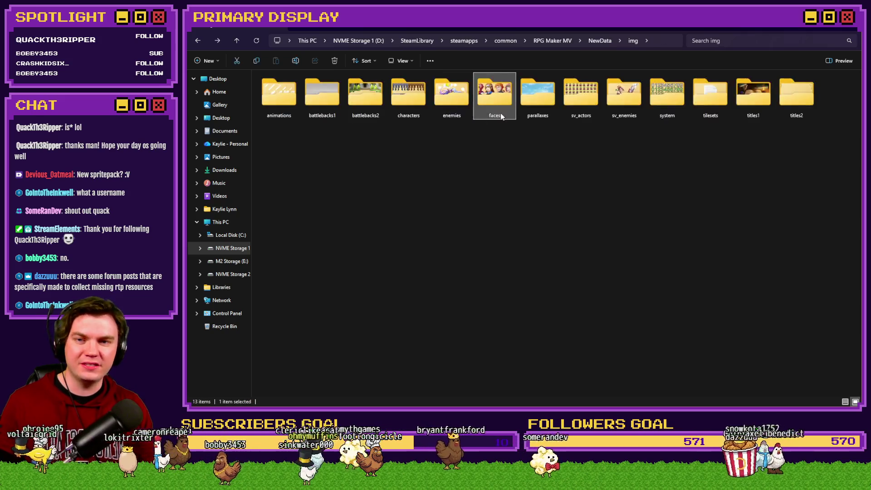
pyautogui.doubleClick(581, 96)
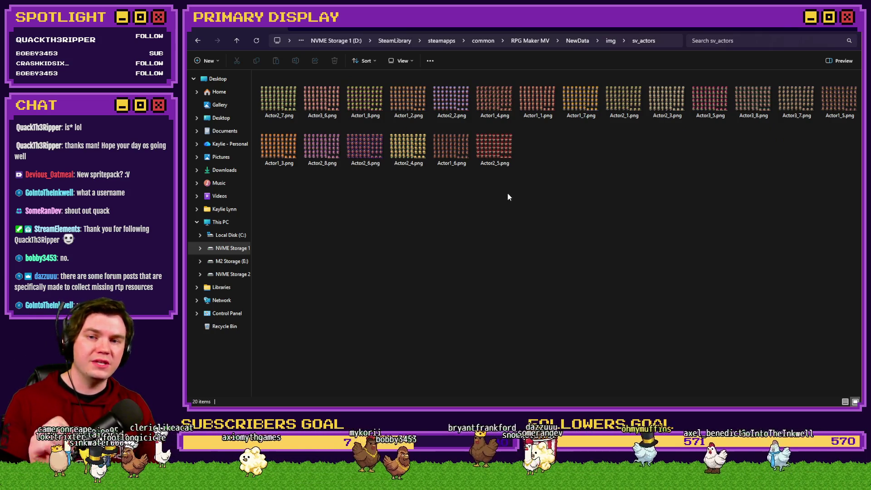
pyautogui.rightClick(535, 190)
pyautogui.moveTo(576, 211)
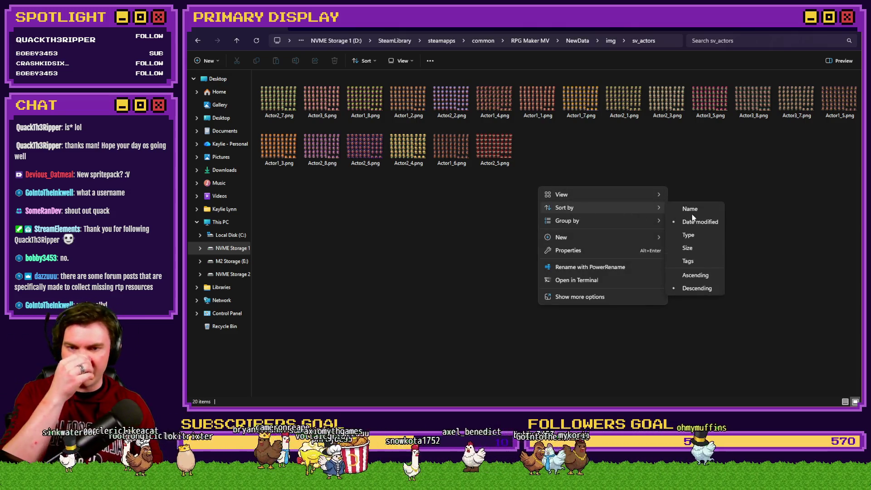
pyautogui.click(691, 209)
# Step through the sprite sheets to Actor3_8.png and open it in the viewer
pyautogui.click(284, 92)
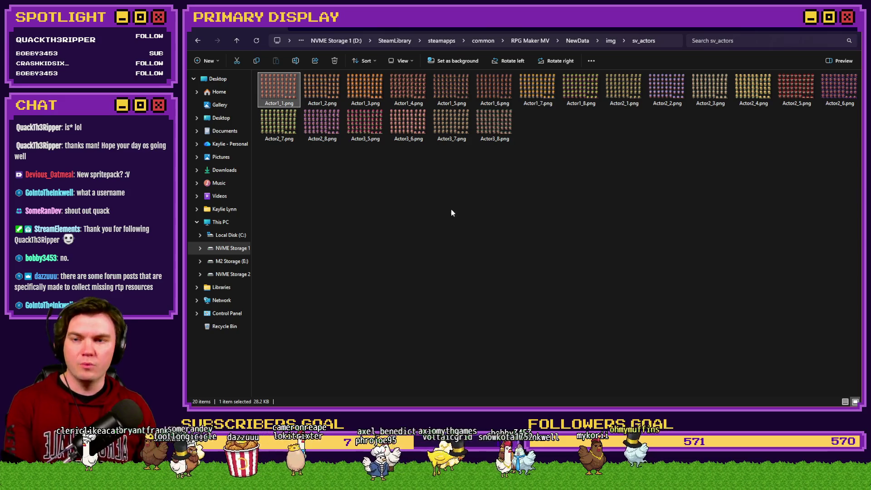
pyautogui.press('Right')
pyautogui.press('Right')
pyautogui.press('Right')
pyautogui.press('Right')
pyautogui.press('Right')
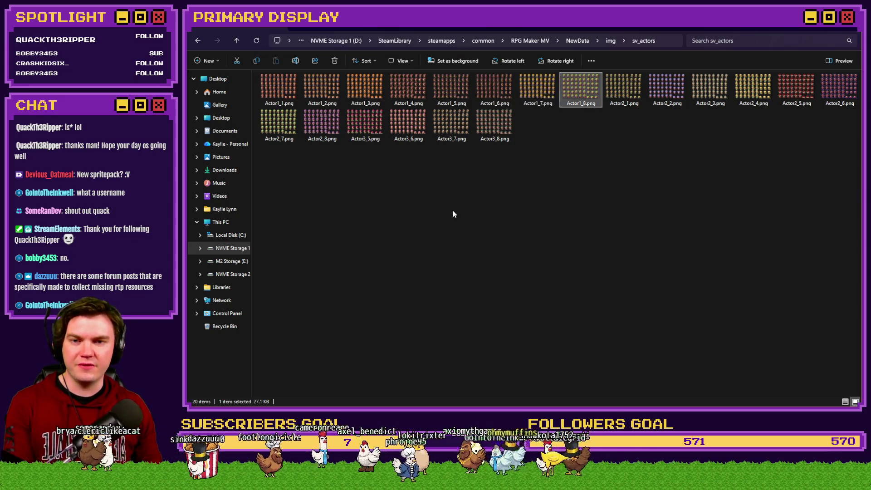
pyautogui.press('Right')
pyautogui.press('Right')
pyautogui.press('Right')
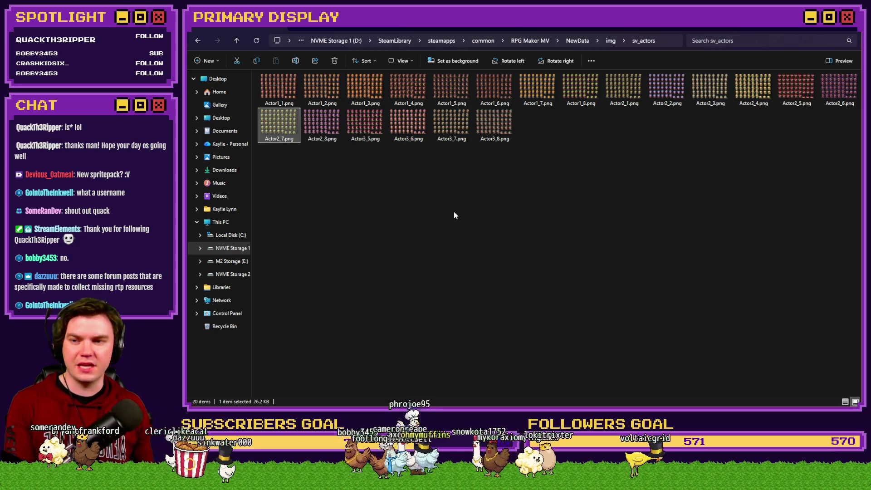
pyautogui.press('Right')
pyautogui.press('Right')
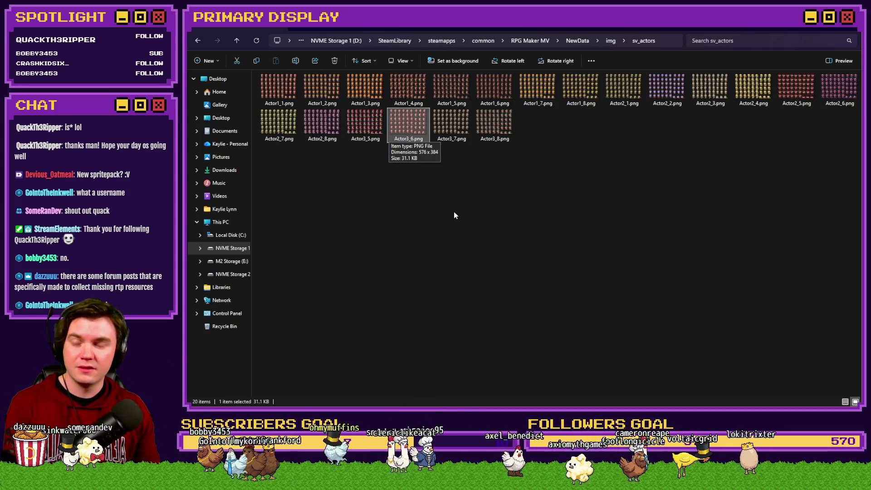
pyautogui.press('Left')
pyautogui.press('Left')
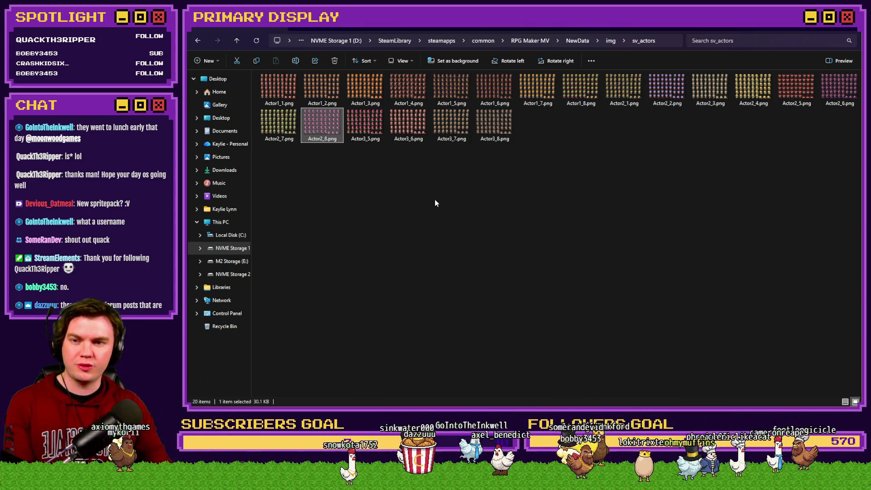
pyautogui.press('Right')
pyautogui.press('Right')
pyautogui.press('Right')
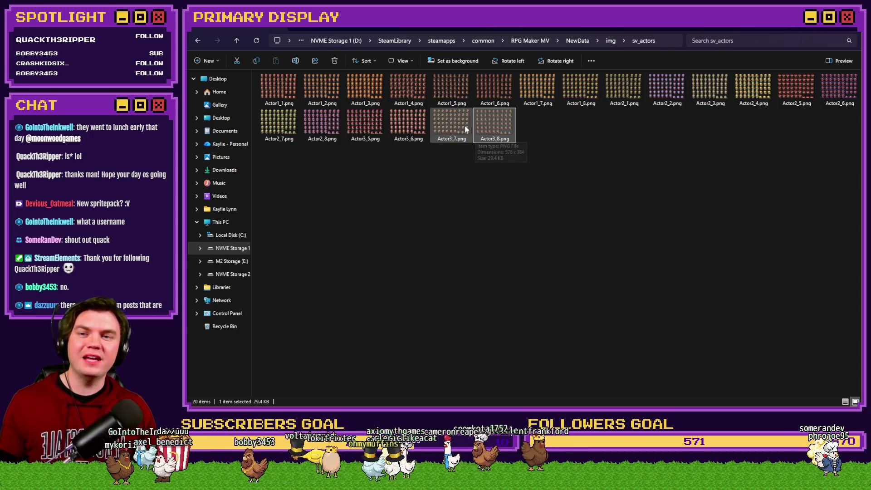
pyautogui.doubleClick(477, 128)
# Flip through five more battler sprite sheets in Photos, then close it and go up to img
pyautogui.scroll(5, 507, 202)
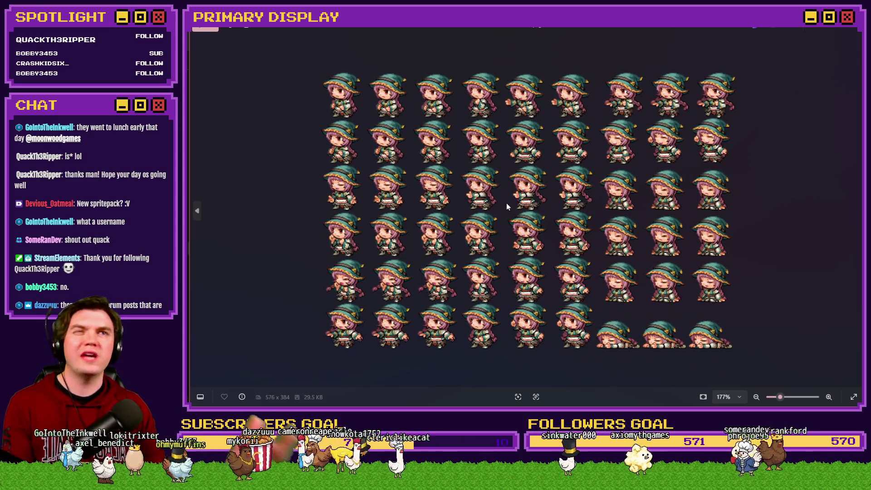
pyautogui.press('Right')
pyautogui.scroll(2, 506, 203)
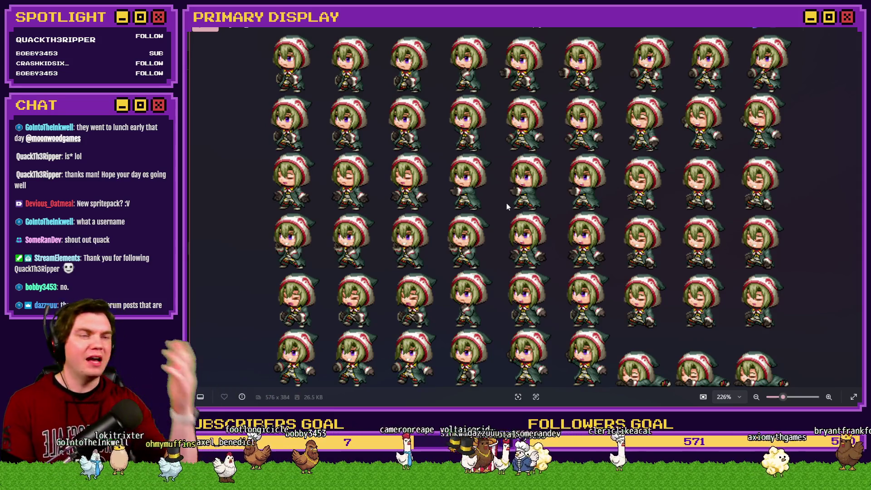
pyautogui.press('Right')
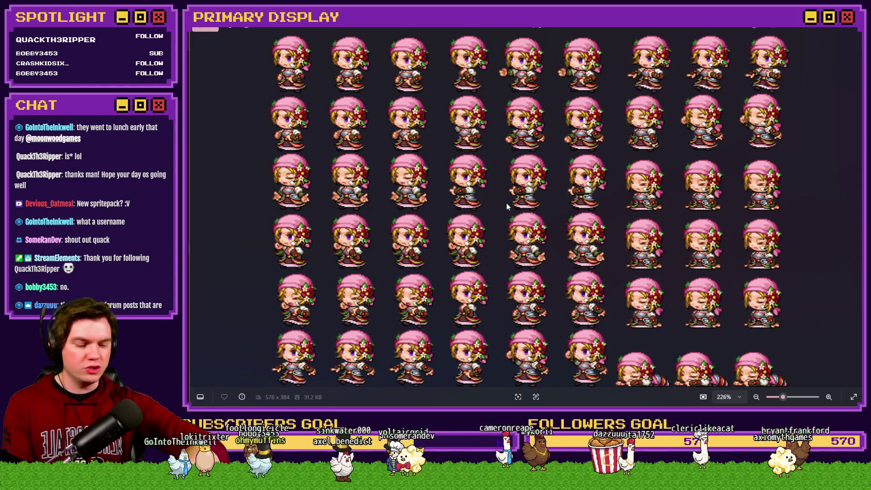
pyautogui.press('Right')
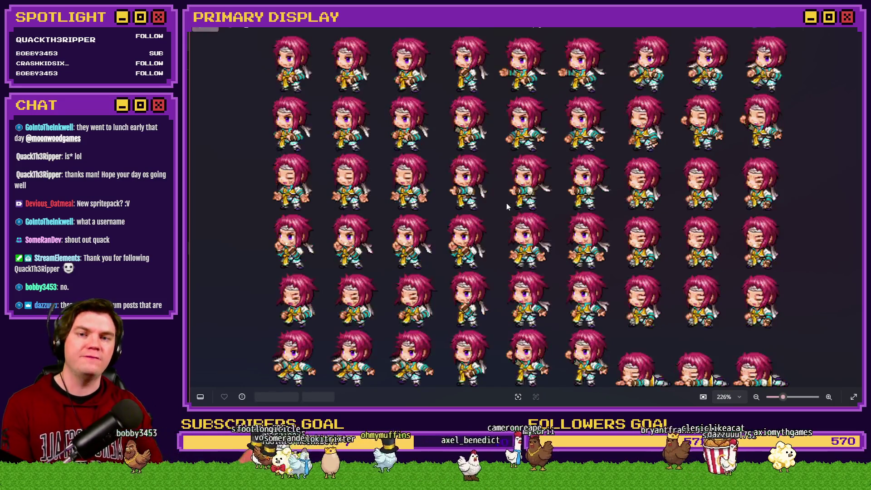
pyautogui.press('Right')
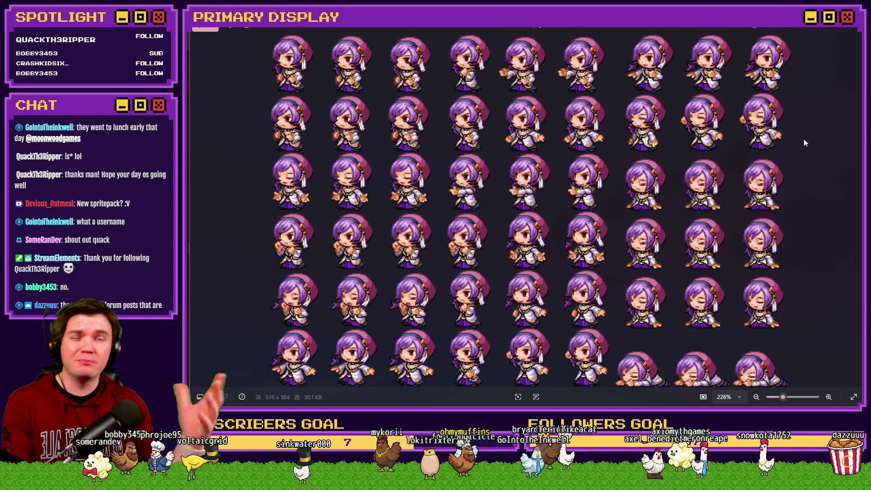
pyautogui.press('Right')
pyautogui.press('Right')
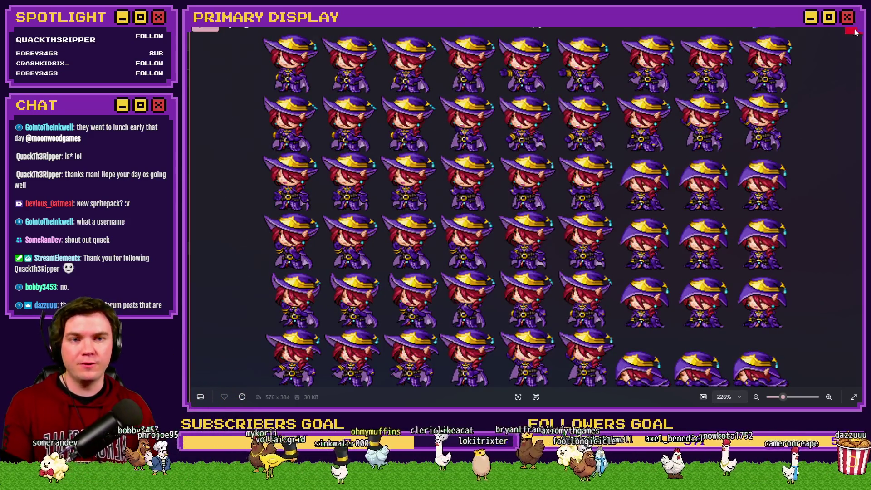
pyautogui.click(853, 32)
pyautogui.click(611, 40)
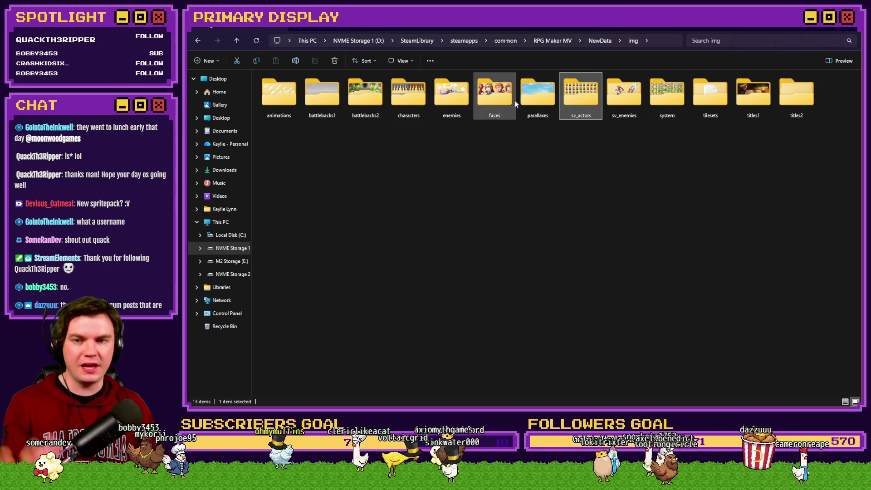
pyautogui.doubleClick(610, 90)
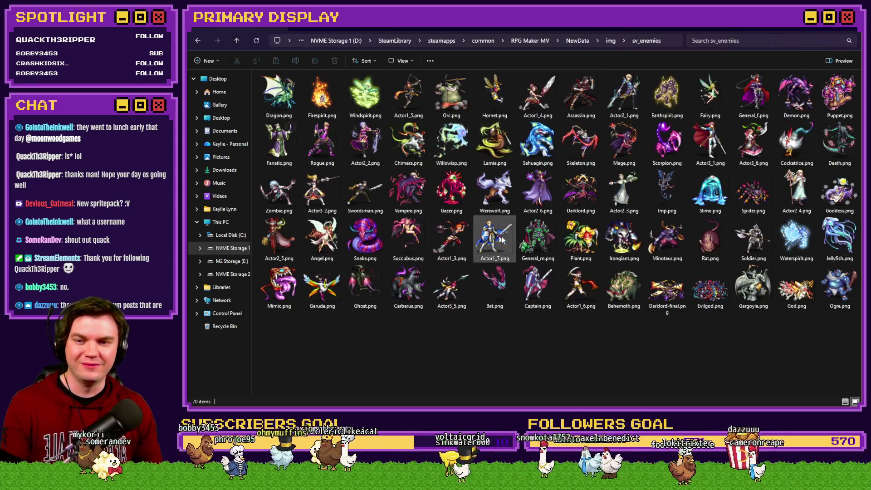
pyautogui.press('BackSpace')
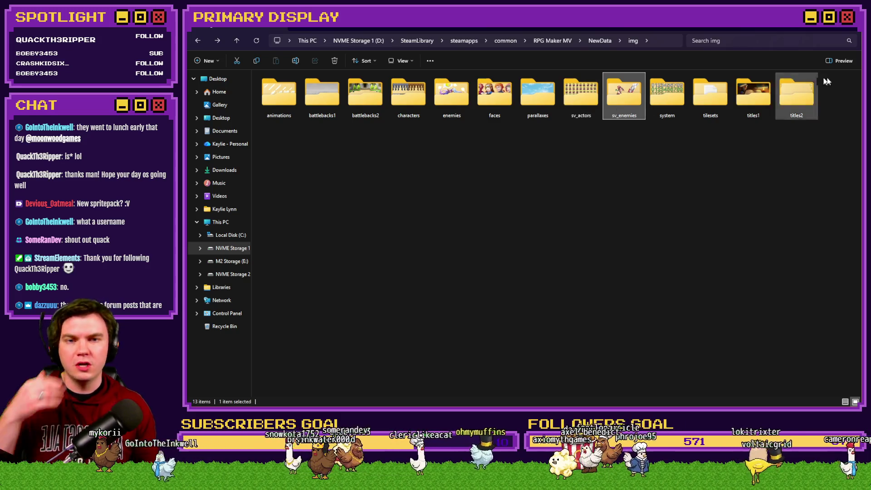
pyautogui.click(851, 28)
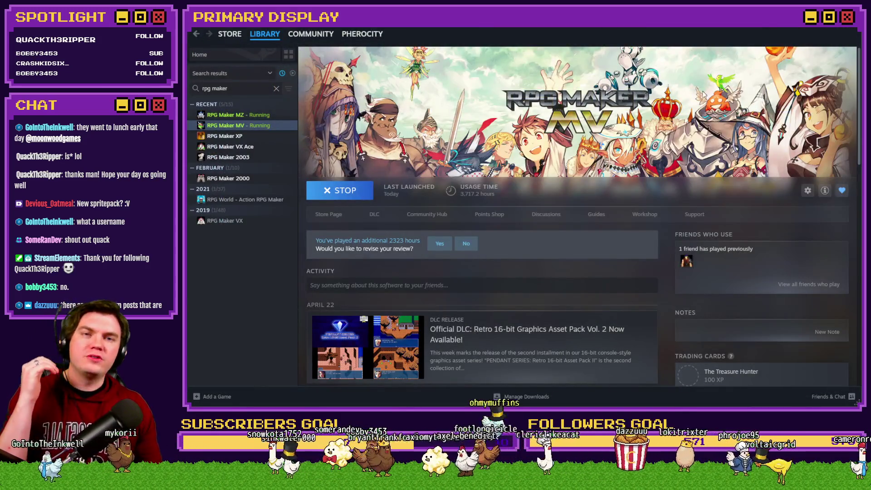
# Close the Steam library window
pyautogui.click(855, 28)
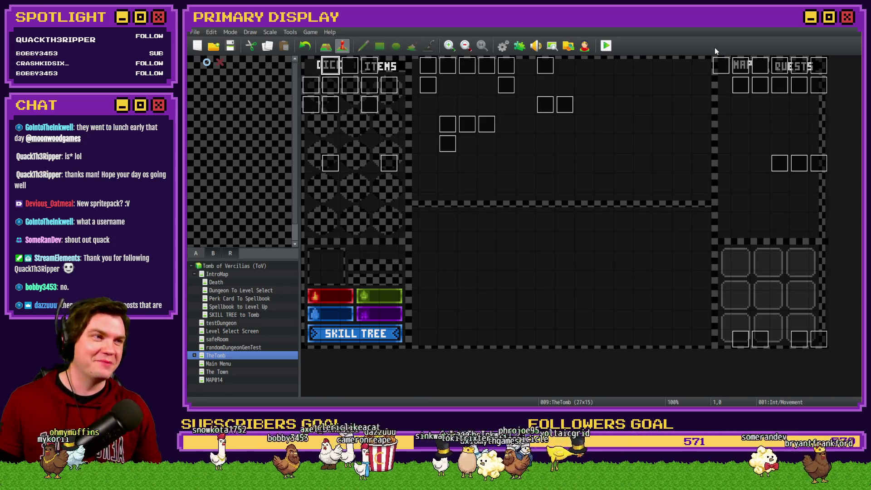
# Start a playtest from RPG Maker MV, reaching the Select A Player Perk Card screen
pyautogui.click(607, 45)
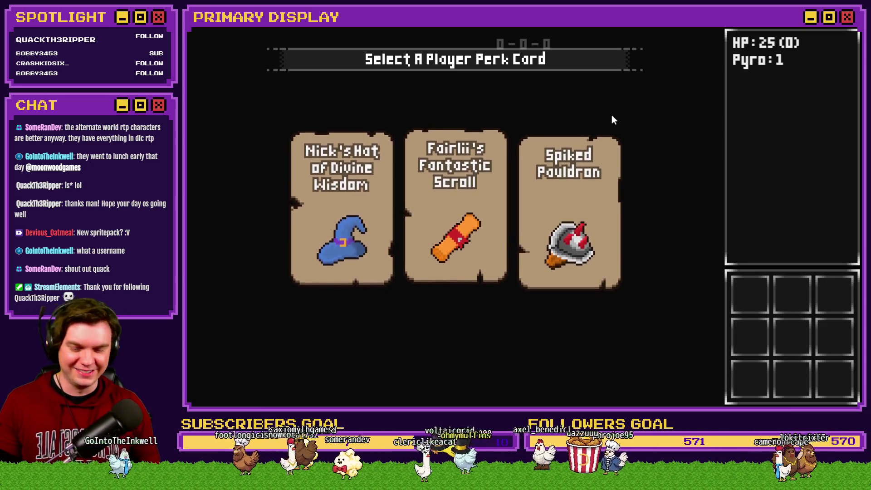
# Choose the Spiked Pauldron perk card and step forward into the dungeon corridor
pyautogui.click(586, 188)
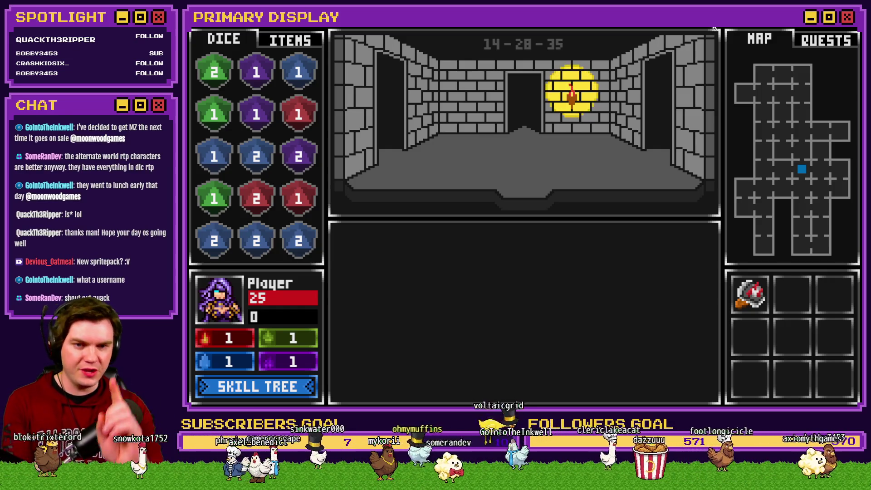
pyautogui.press('Up')
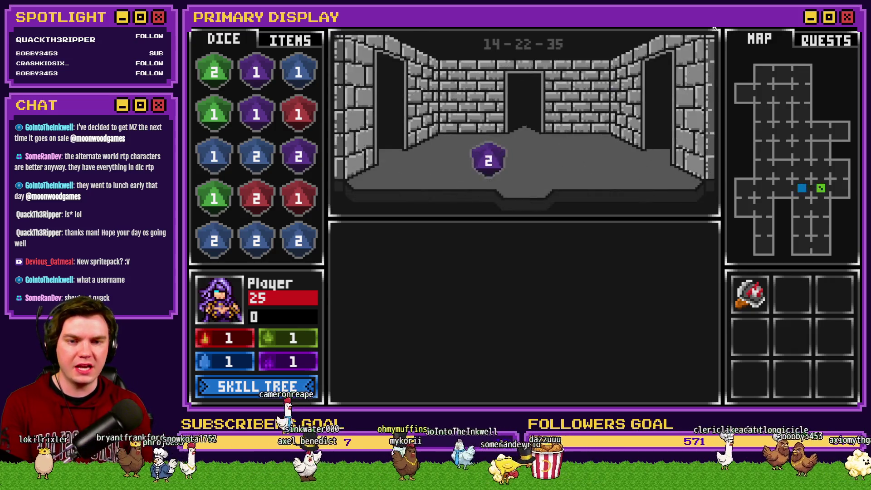
# Walk the corridors past the orb room to the sturdy locked door
pyautogui.press('Up')
pyautogui.press('Left')
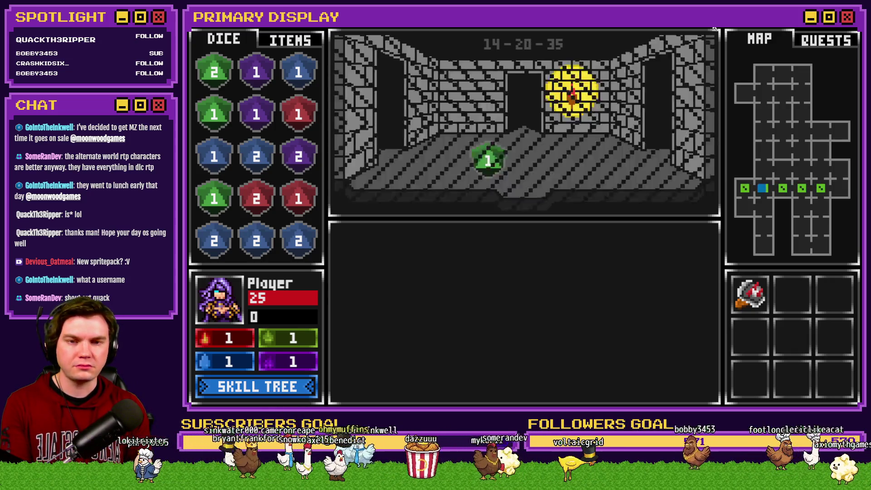
pyautogui.press('Up')
pyautogui.press('Up')
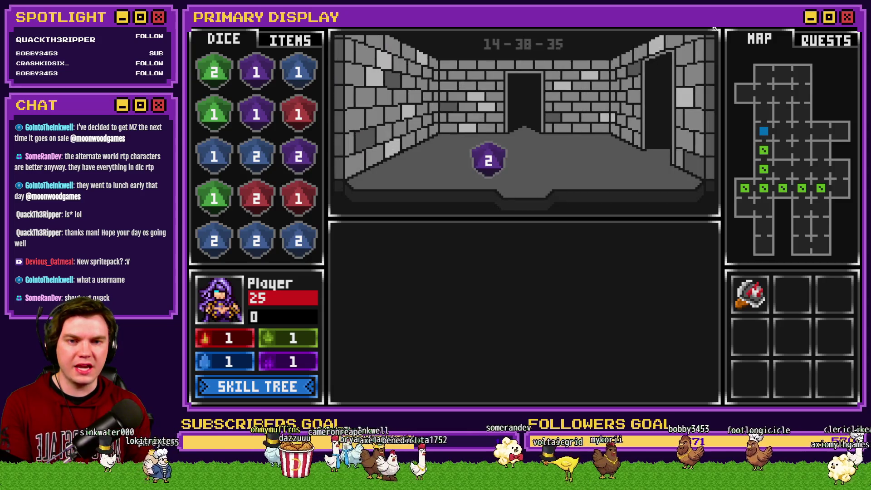
pyautogui.press('Down')
pyautogui.press('Down')
pyautogui.press('Down')
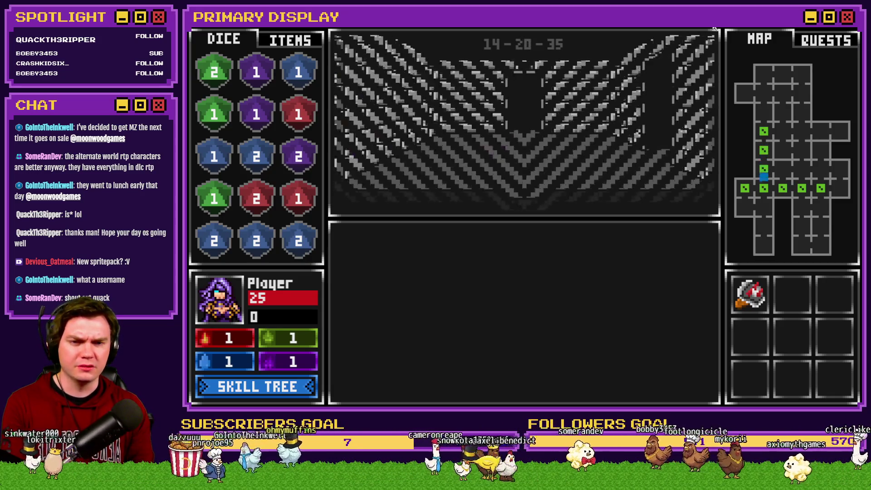
pyautogui.press('Down')
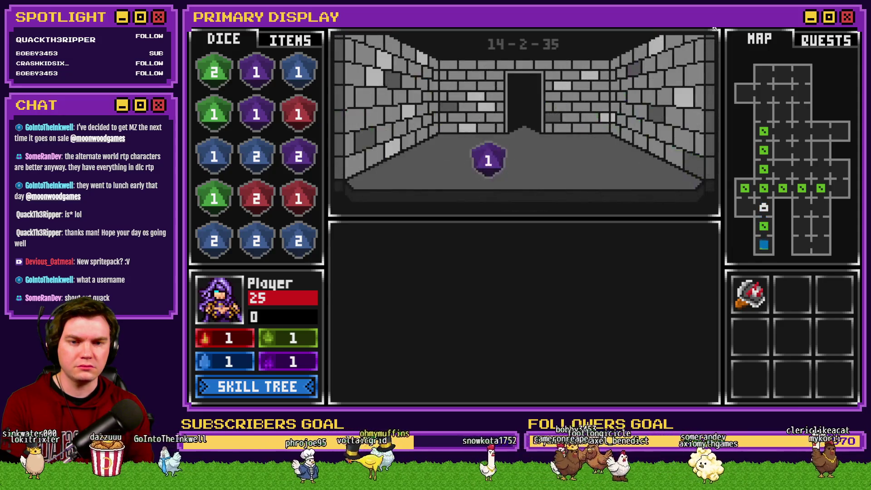
pyautogui.press('Up')
pyautogui.press('Up')
pyautogui.press('Right')
pyautogui.press('Right')
pyautogui.press('Right')
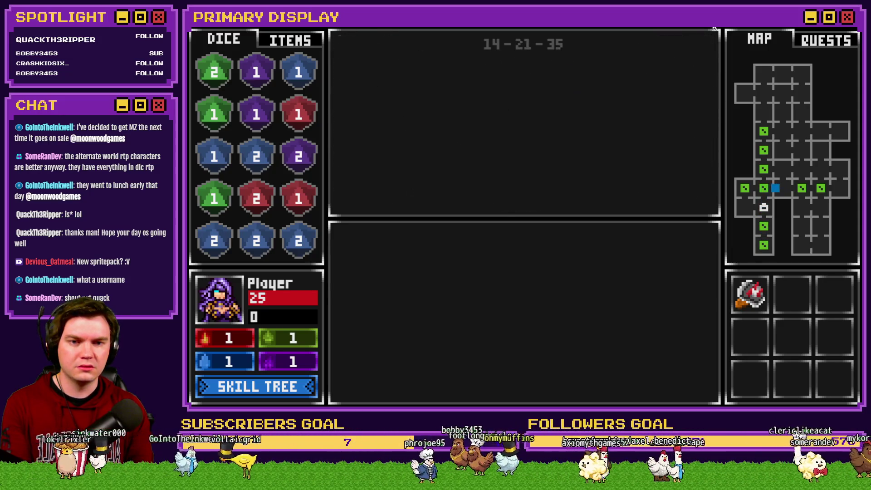
pyautogui.press('Up')
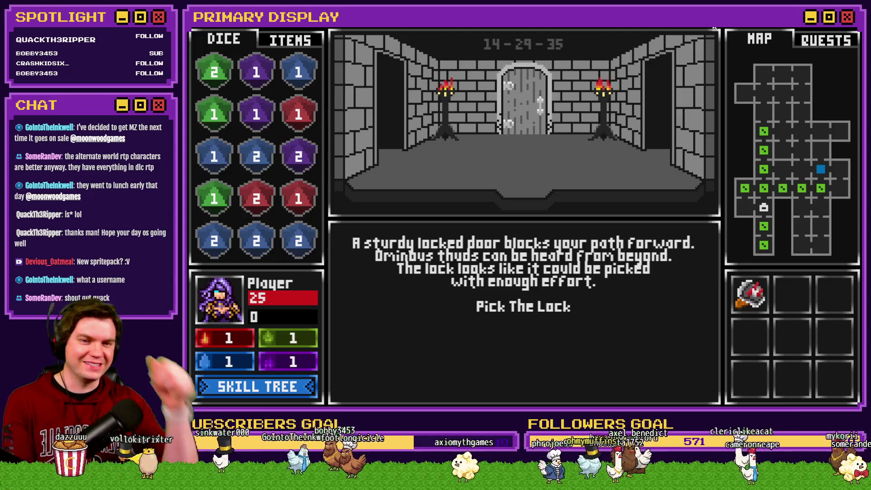
# Pick the door's lock by clearing every matching gem group, then walk through
pyautogui.click(524, 307)
pyautogui.click(525, 306)
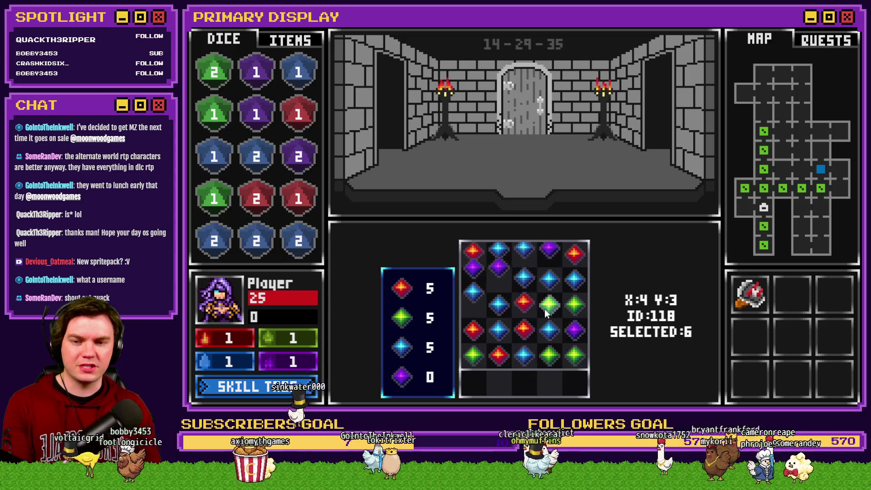
pyautogui.click(521, 324)
pyautogui.click(521, 307)
pyautogui.click(515, 301)
pyautogui.click(517, 299)
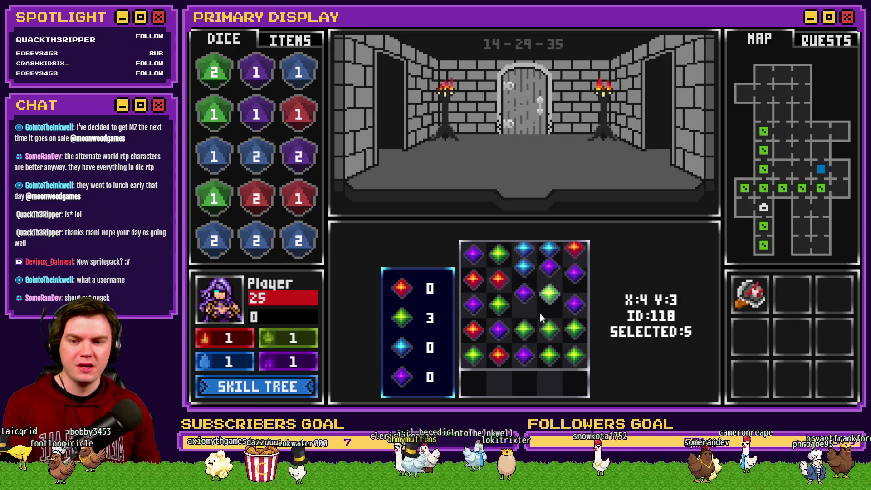
pyautogui.click(522, 328)
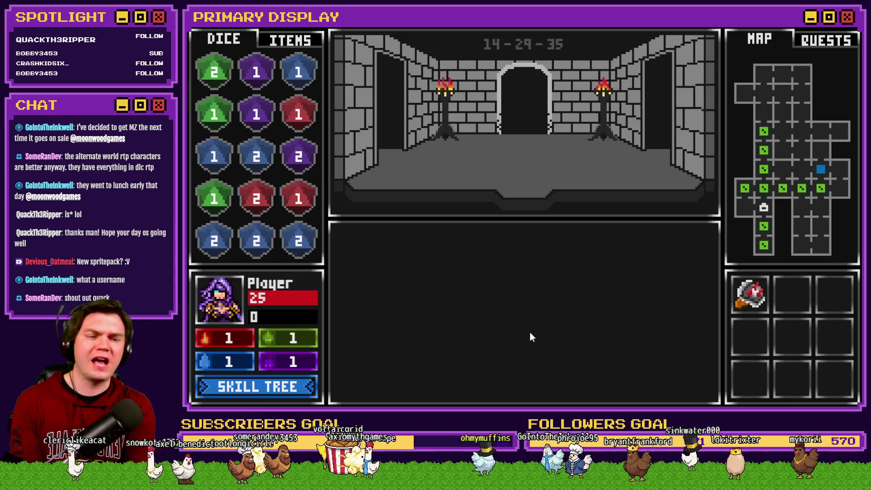
pyautogui.press('Up')
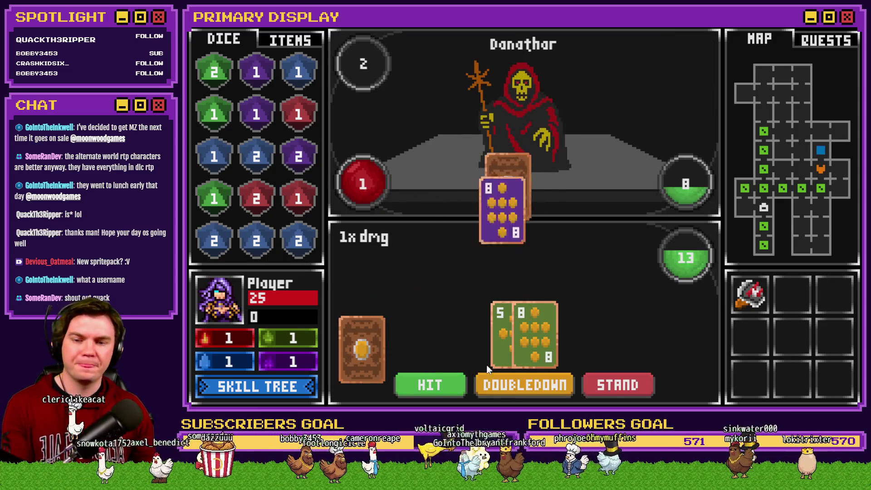
# Play Danathar's blackjack round by drawing one more card, then standing
pyautogui.click(449, 383)
pyautogui.click(634, 384)
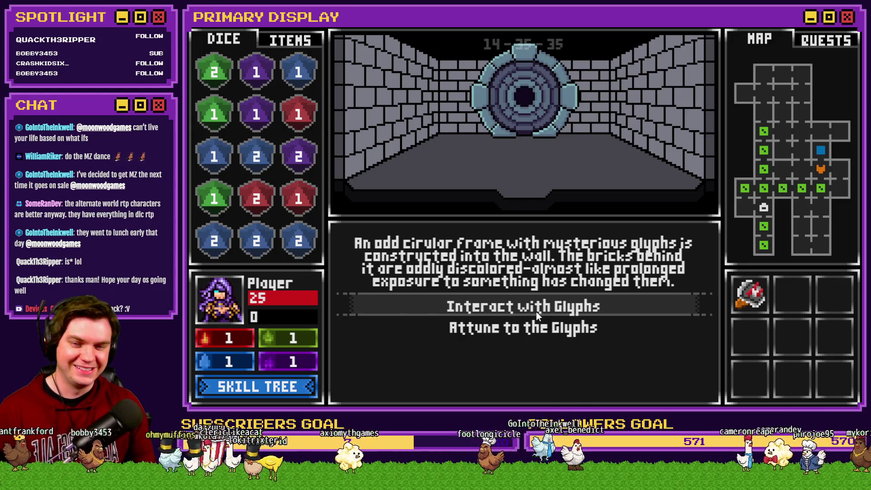
# Open the glyph dial puzzle and back away, then re-enter and leave the glyph room
pyautogui.click(524, 304)
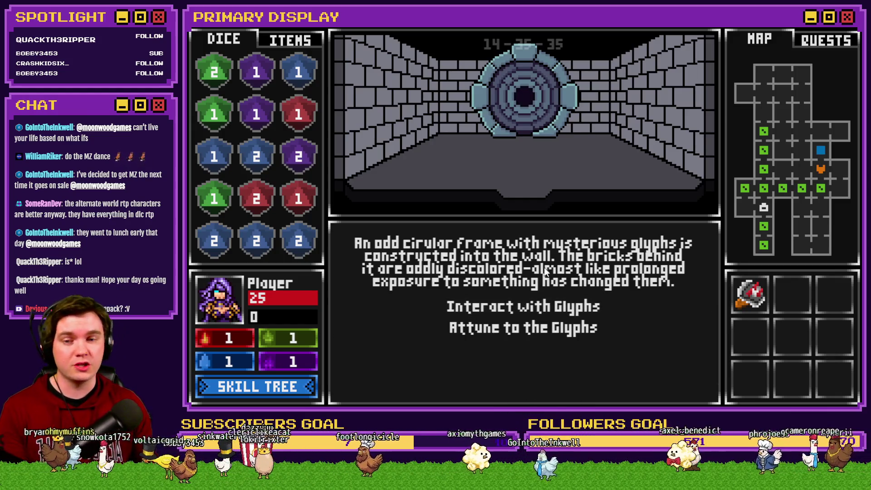
pyautogui.click(565, 312)
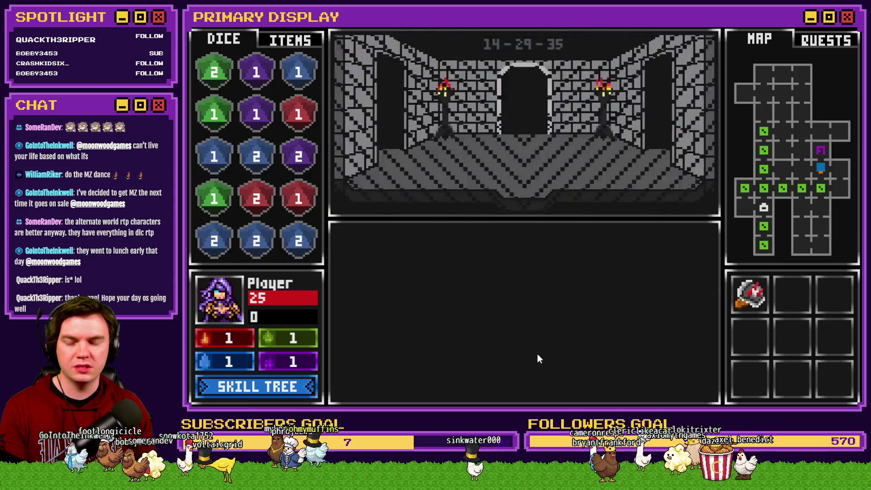
pyautogui.click(403, 364)
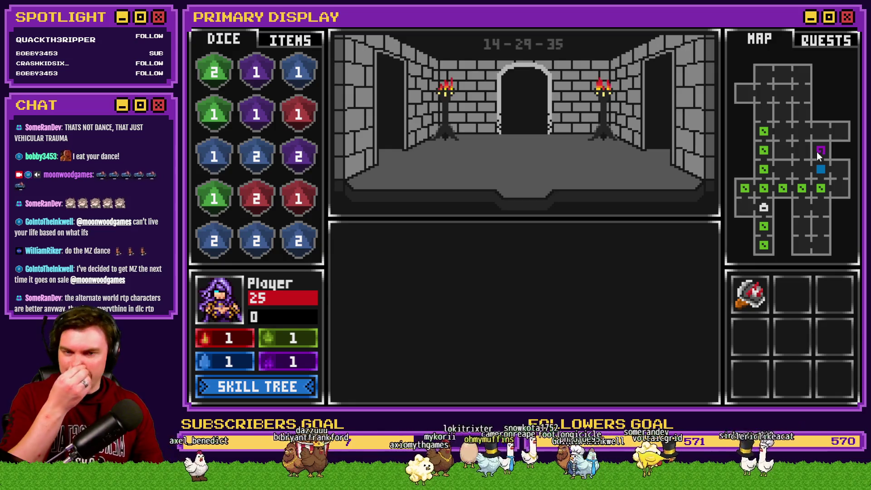
pyautogui.click(545, 148)
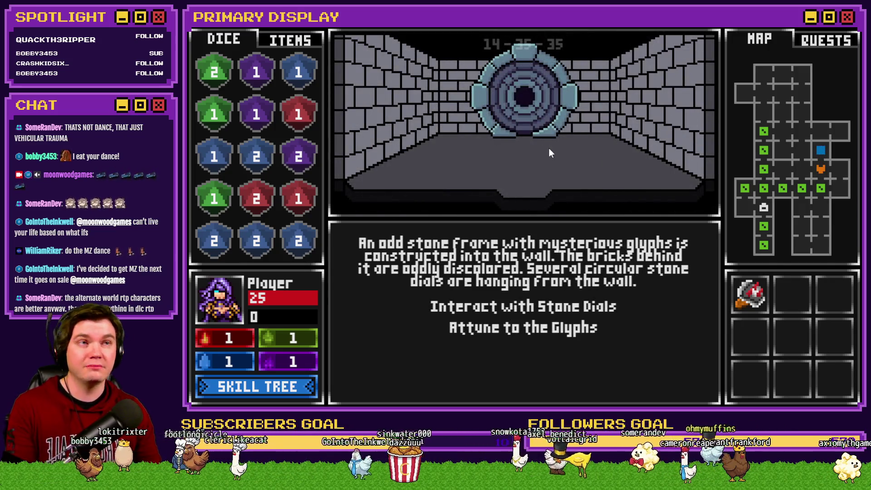
pyautogui.click(550, 150)
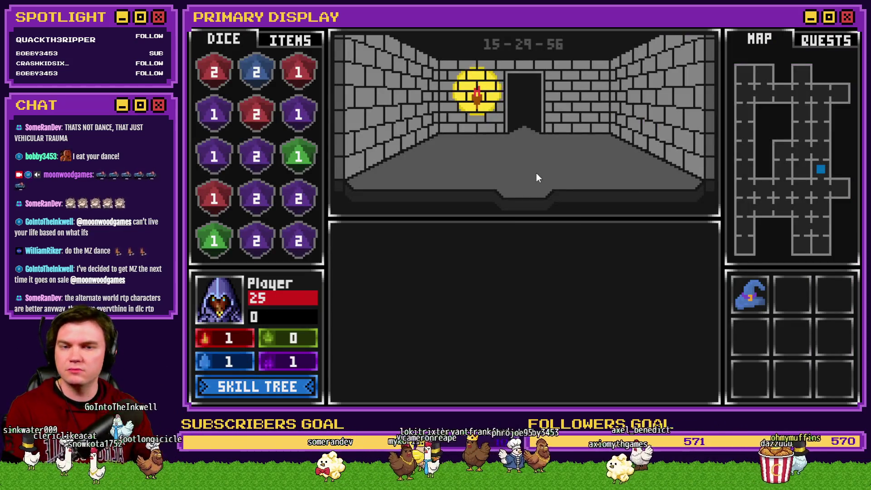
# Walk floor 15's corridors up the left-hand passage to the sturdy locked door
pyautogui.press('Up')
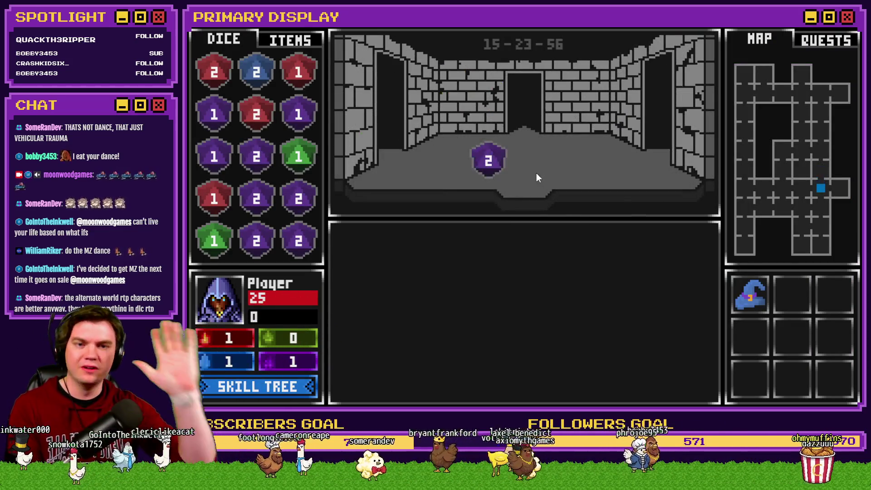
pyautogui.press('Up')
pyautogui.press('Up')
pyautogui.press('Up')
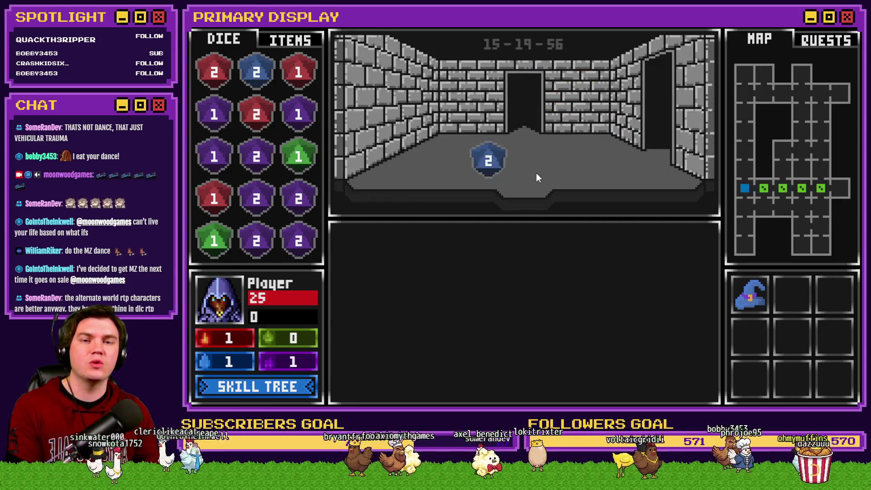
pyautogui.press('Down')
pyautogui.press('Down')
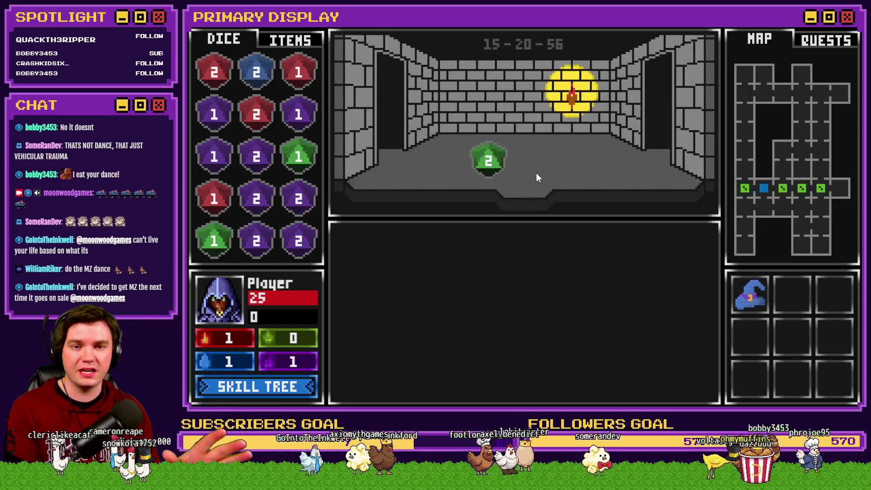
pyautogui.press('Up')
pyautogui.press('Up')
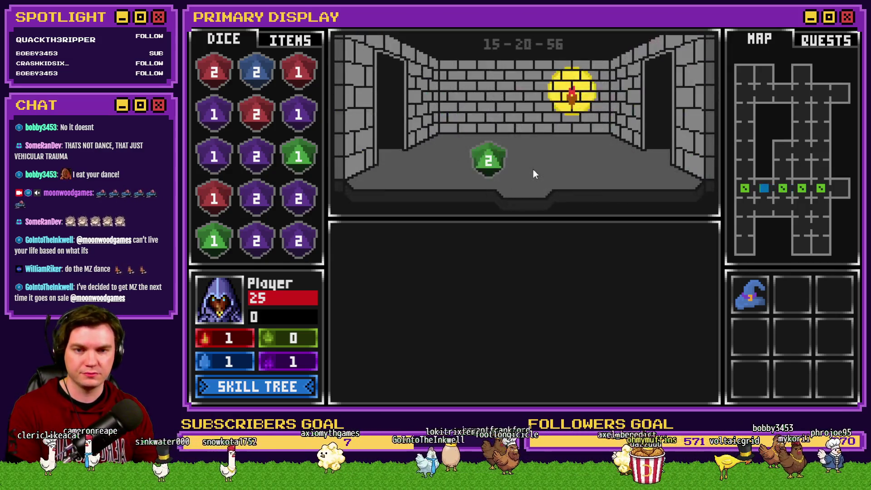
pyautogui.press('Right')
pyautogui.press('Up')
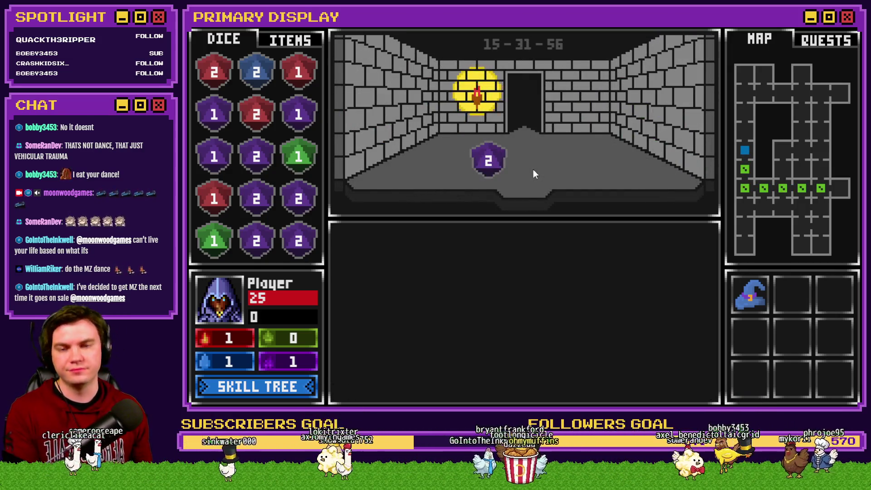
pyautogui.press('Up')
pyautogui.press('Up')
pyautogui.press('Right')
pyautogui.press('Up')
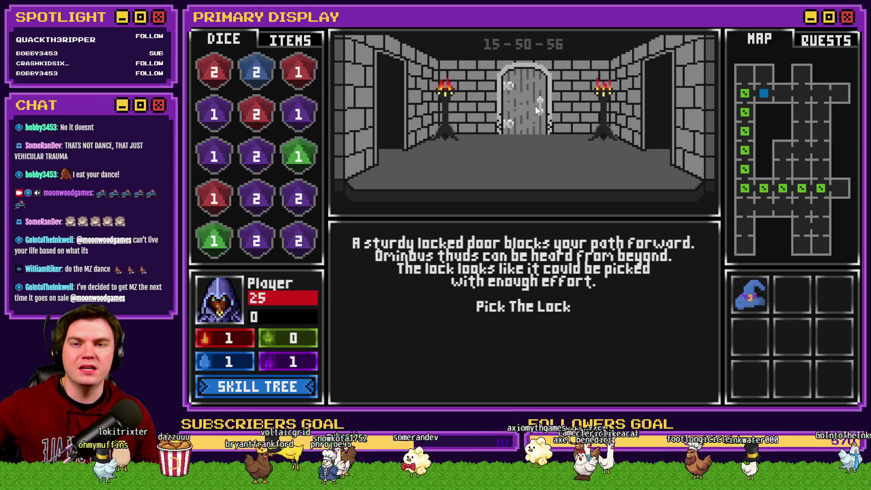
# Pick the lock by clearing the blue, purple, green and red gem groups, then walk through
pyautogui.click(535, 306)
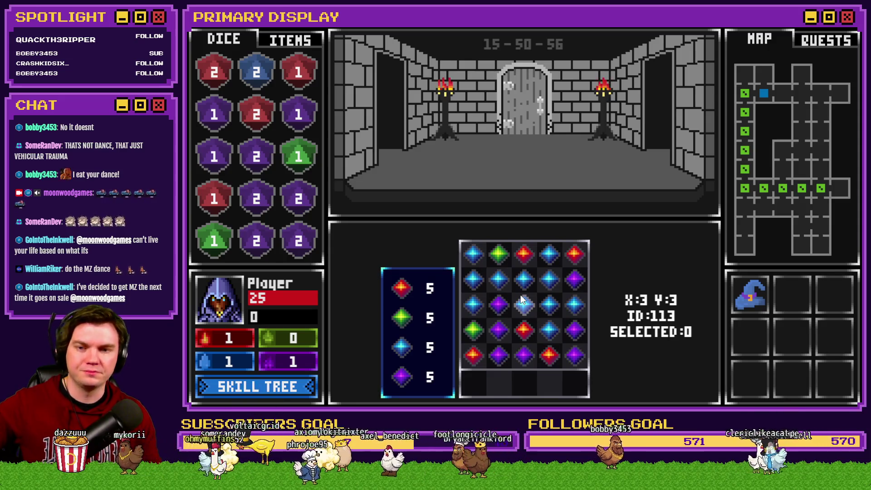
pyautogui.click(526, 310)
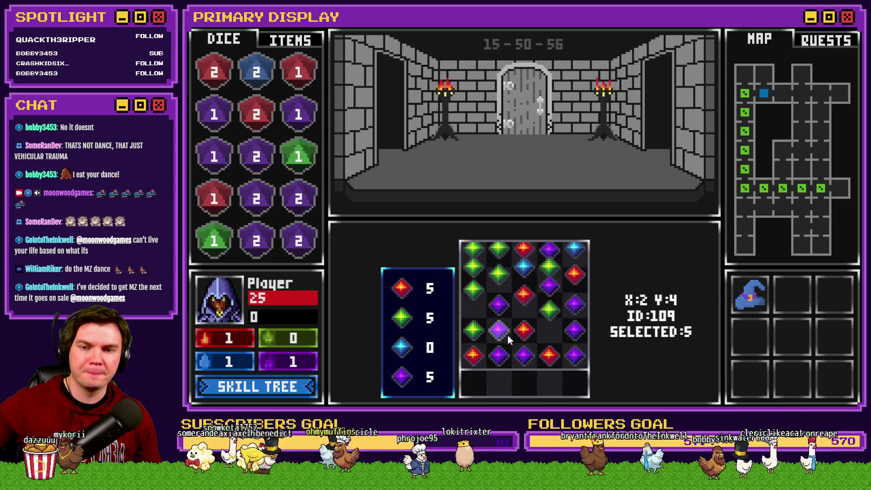
pyautogui.click(500, 328)
pyautogui.click(500, 328)
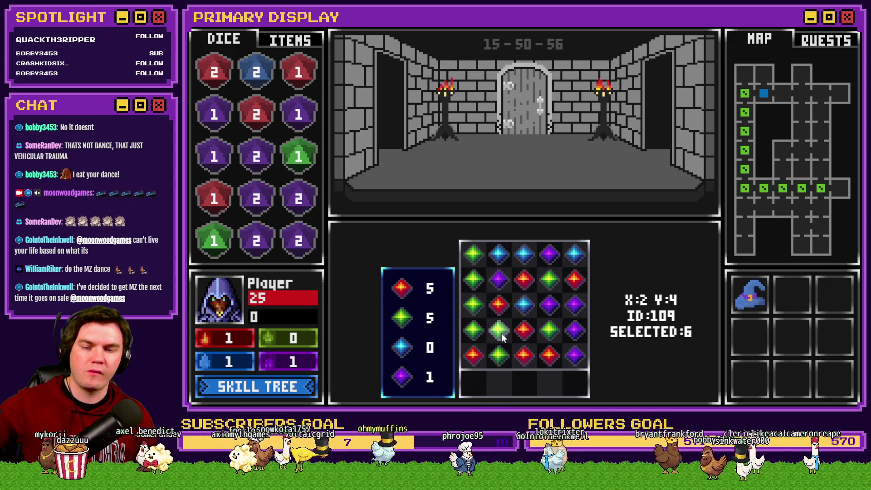
pyautogui.click(505, 347)
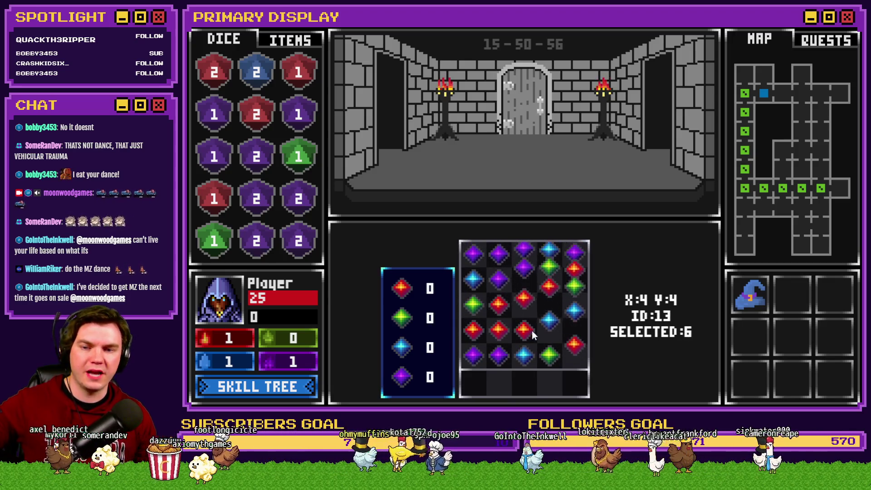
pyautogui.click(534, 342)
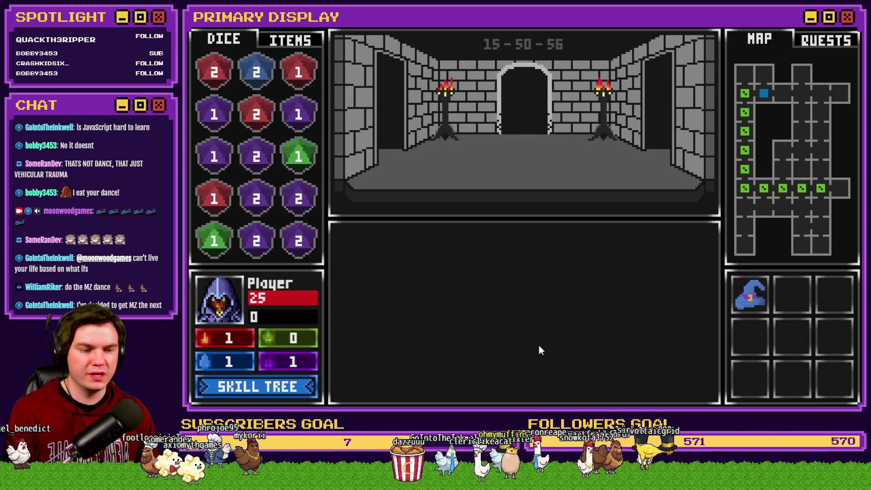
pyautogui.press('Up')
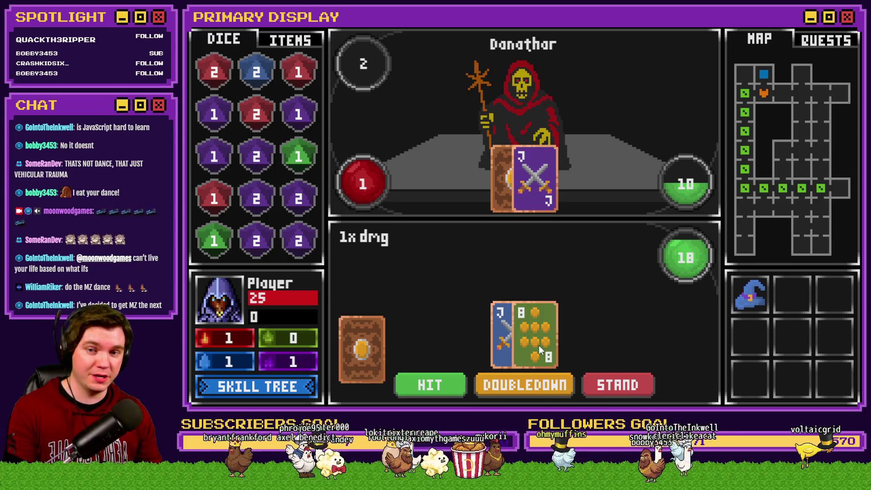
# Stand on 18, then hit and stand next round, betting ODDS on the dice roll
pyautogui.click(617, 385)
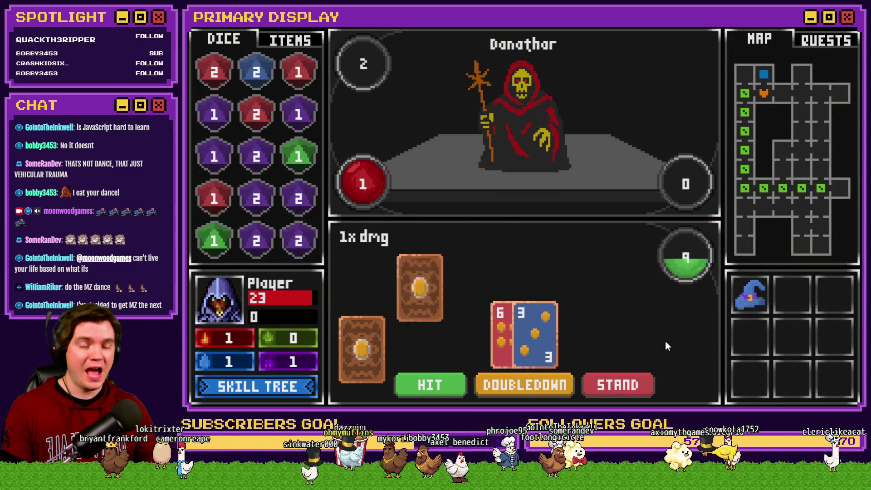
pyautogui.click(449, 388)
pyautogui.click(641, 387)
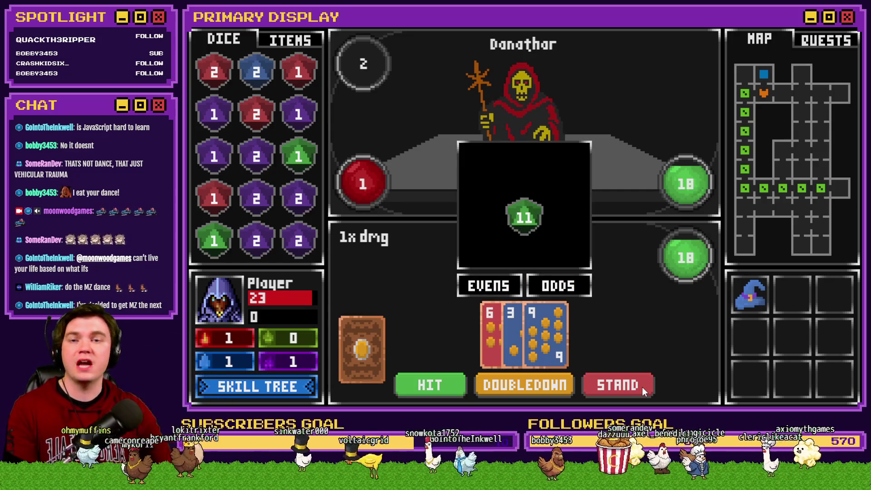
pyautogui.click(569, 291)
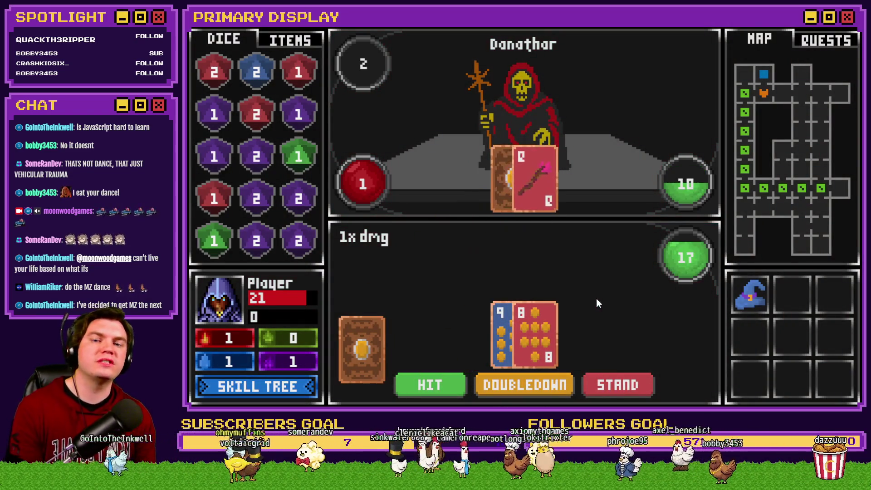
# Stand on 17, then draw a card and stand again in the following round
pyautogui.click(625, 383)
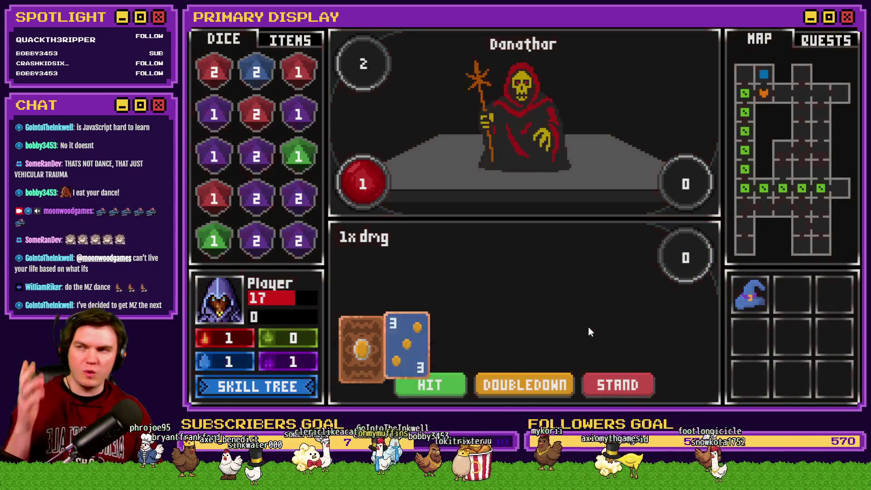
pyautogui.click(431, 386)
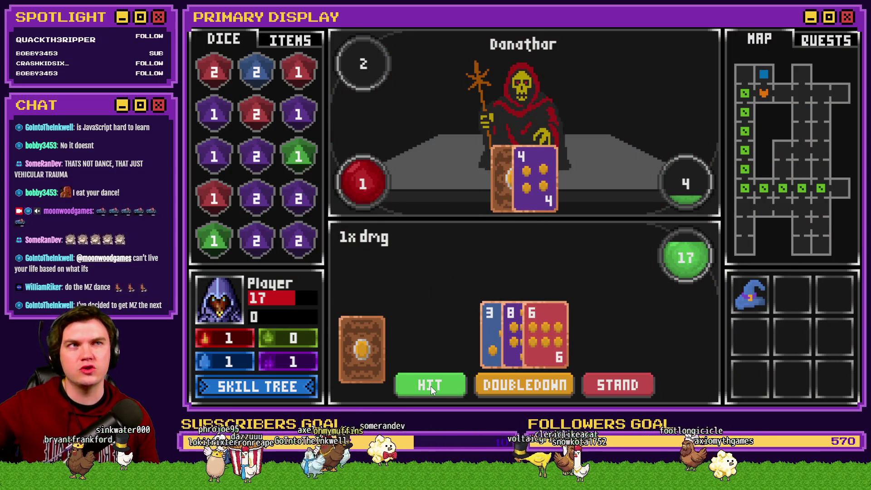
pyautogui.click(631, 384)
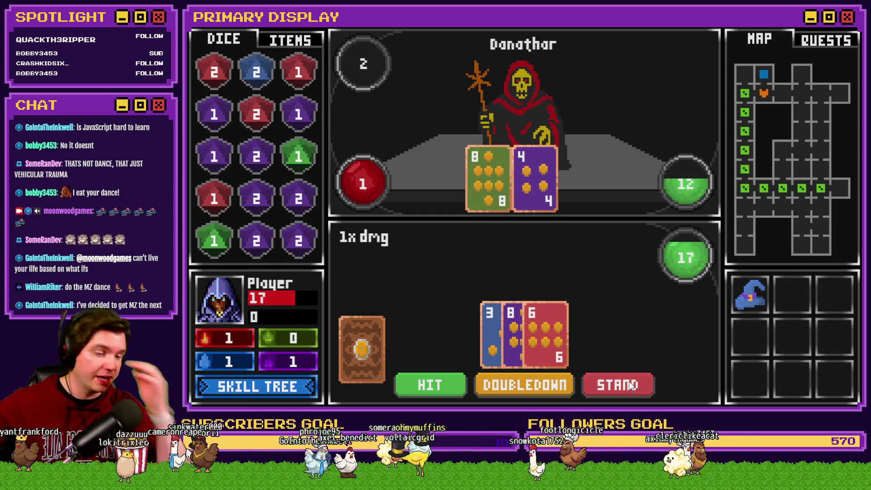
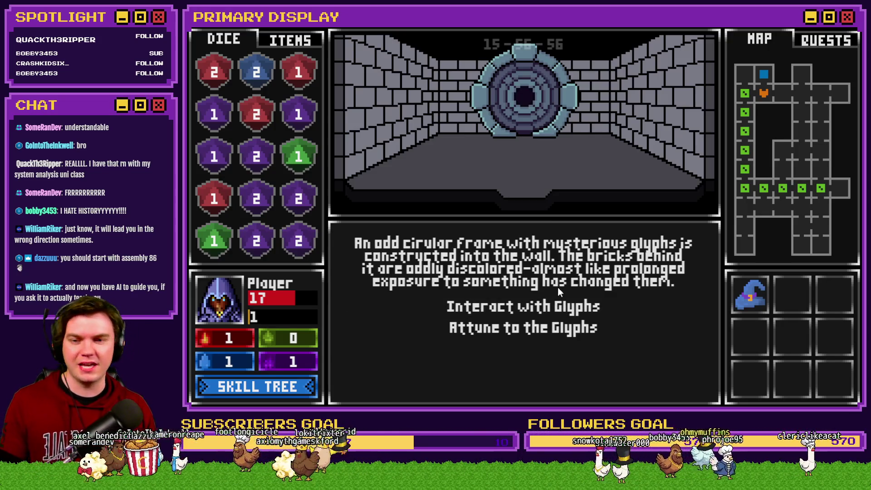
# Choose 'Interact with Glyphs' to bring up the close-up glyph puzzle with its red, green and blue gem panels
pyautogui.click(562, 304)
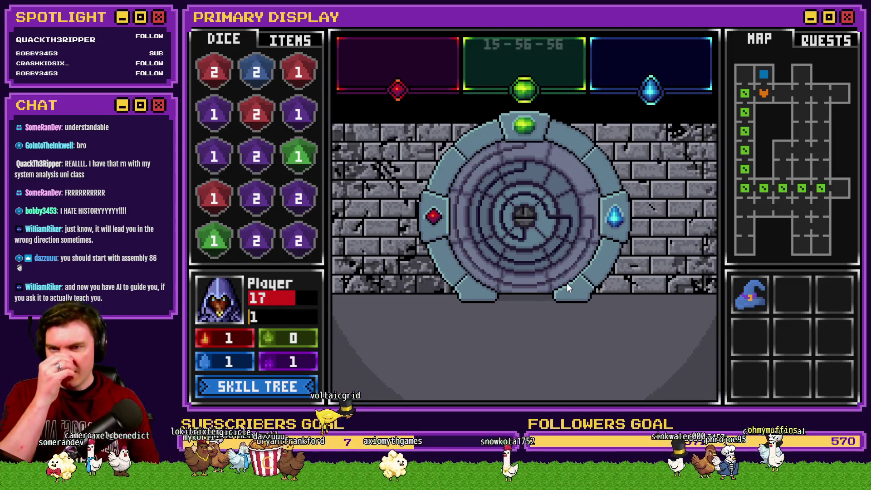
# Rotate the glyph maze rings into a new arrangement, then switch to the img/pictures folder
pyautogui.click(524, 170)
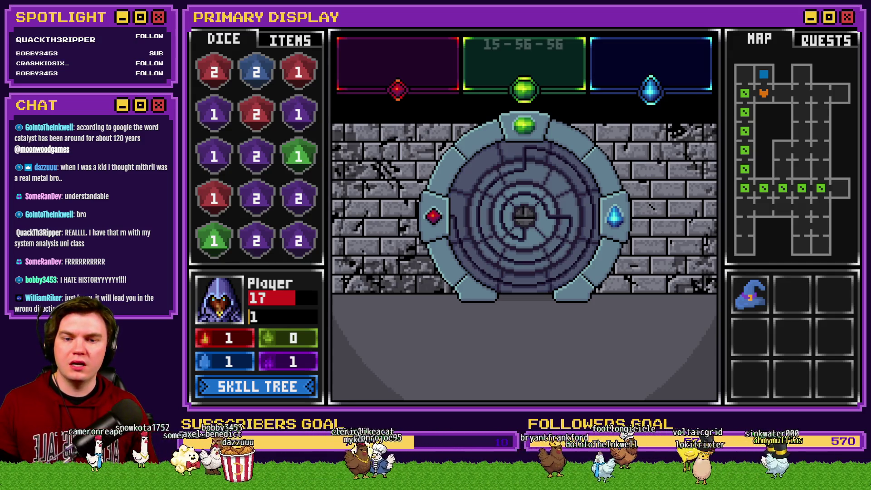
pyautogui.hotkey('alt', 'Tab')
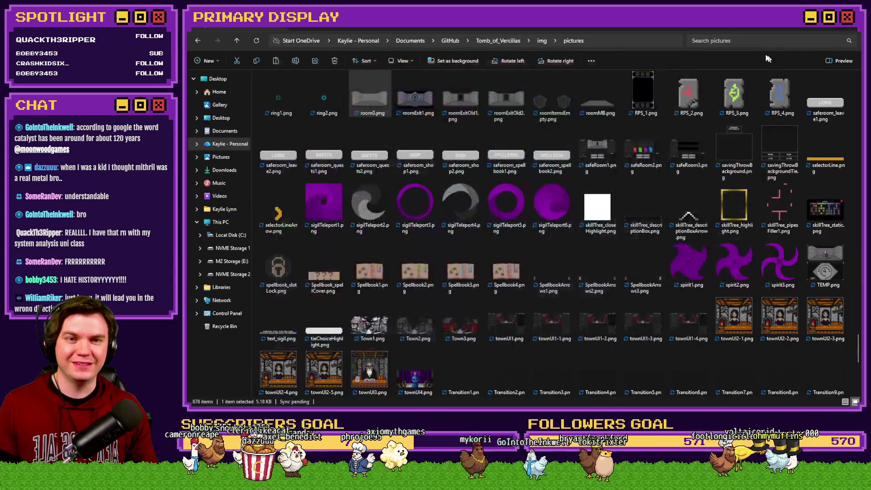
# Check that the project's fonts folder holds tov-rune.ttf, then return to the Tomb_of_Vercilias root
pyautogui.click(517, 41)
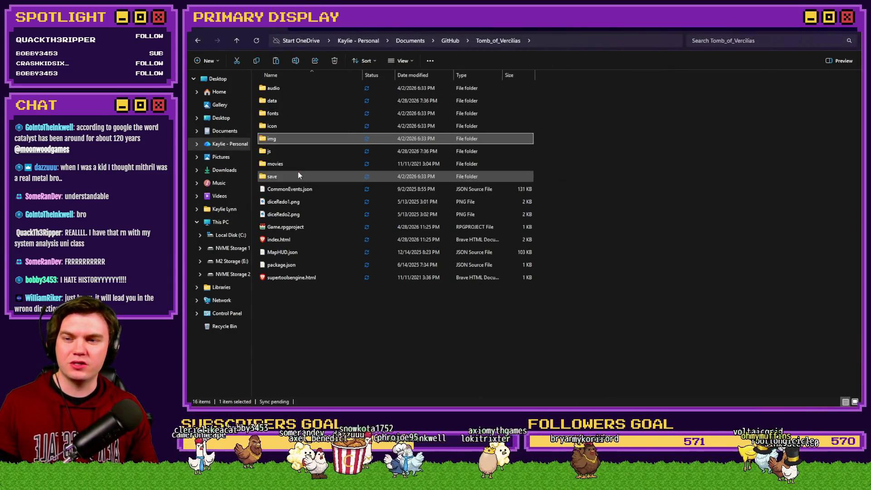
pyautogui.doubleClick(277, 113)
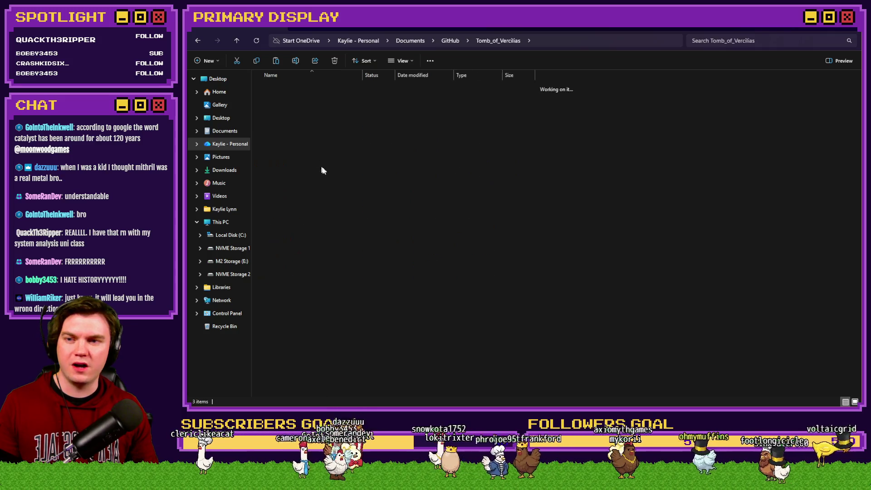
pyautogui.hotkey('ctrl', 'v')
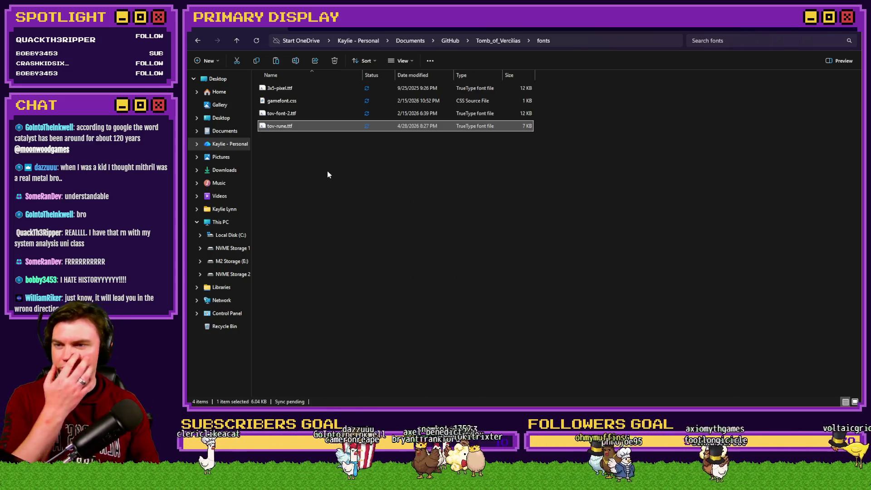
pyautogui.click(494, 42)
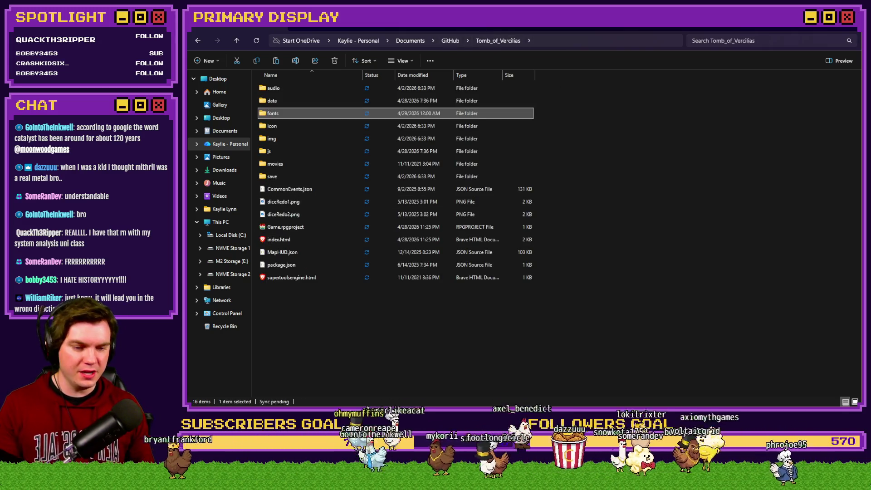
pyautogui.hotkey('alt', 'Tab')
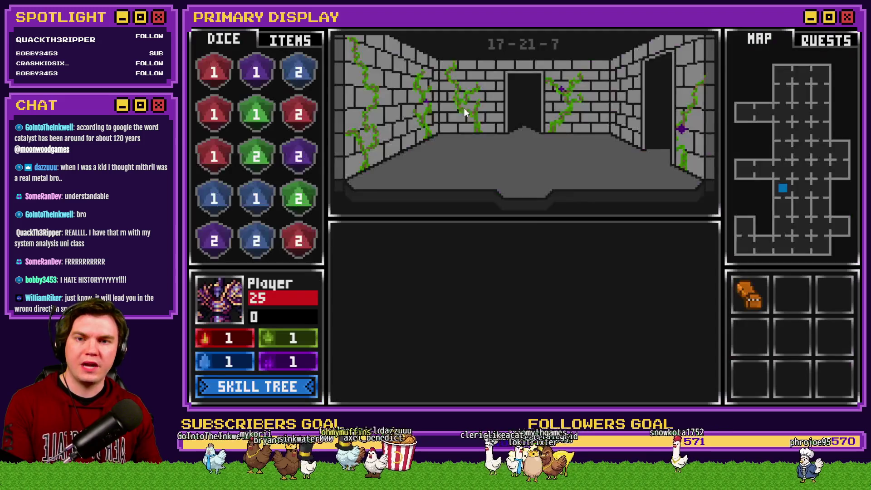
# Walk through the dungeon corridors to the locked door in room 17-1-7
pyautogui.press('Right')
pyautogui.press('Right')
pyautogui.press('Up')
pyautogui.press('Up')
pyautogui.press('Up')
pyautogui.press('Up')
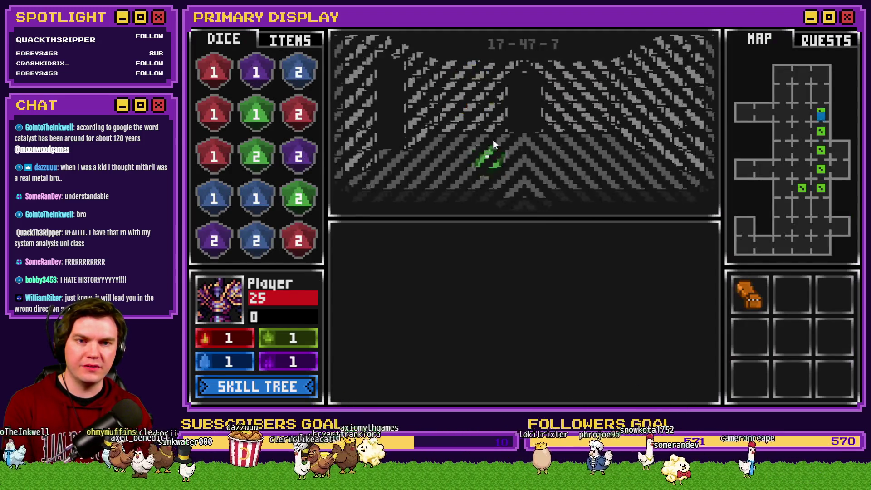
pyautogui.press('Left')
pyautogui.press('Left')
pyautogui.press('Down')
pyautogui.press('Down')
pyautogui.press('Down')
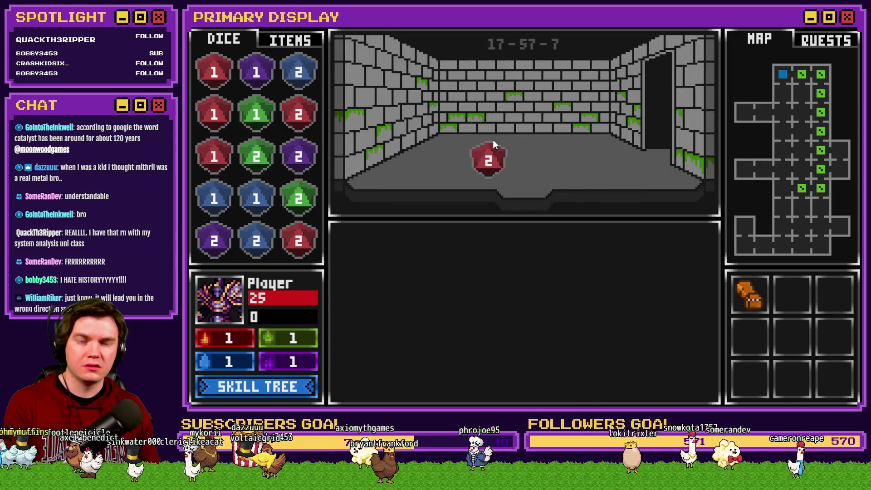
pyautogui.press('Down')
pyautogui.press('Down')
pyautogui.press('Down')
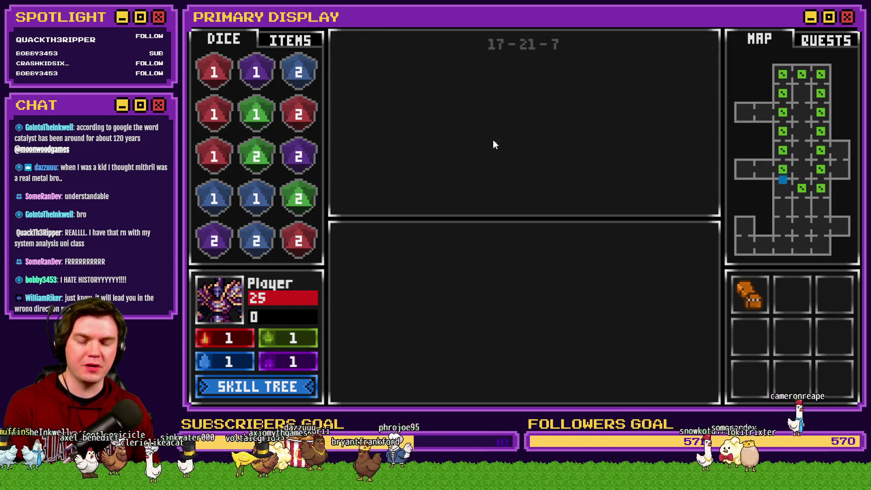
pyautogui.press('Left')
pyautogui.press('Left')
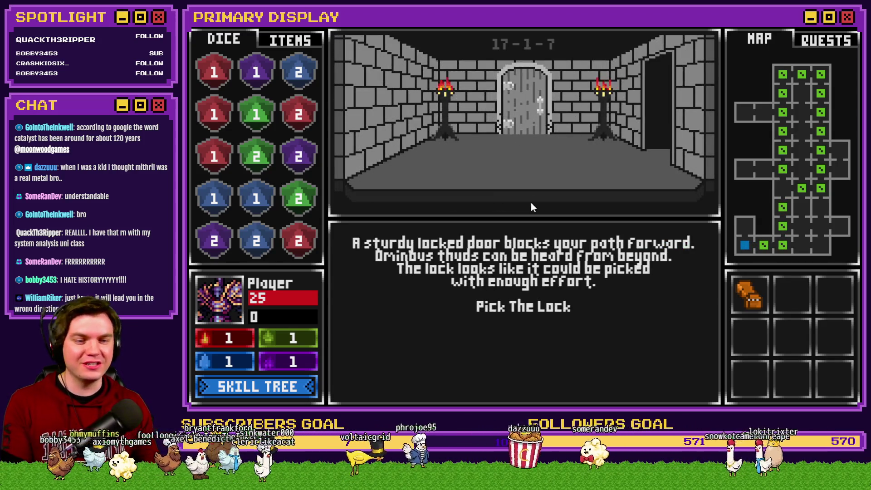
# Pick the door's lock by matching two groups of gems in the lock grid
pyautogui.click(537, 307)
pyautogui.moveTo(548, 335)
pyautogui.mouseDown()
pyautogui.moveTo(485, 296)
pyautogui.moveTo(529, 325)
pyautogui.mouseUp()
pyautogui.moveTo(507, 357)
pyautogui.mouseDown()
pyautogui.moveTo(524, 304)
pyautogui.moveTo(549, 279)
pyautogui.moveTo(549, 303)
pyautogui.moveTo(570, 301)
pyautogui.moveTo(499, 329)
pyautogui.moveTo(550, 329)
pyautogui.moveTo(524, 304)
pyautogui.moveTo(621, 293)
pyautogui.mouseUp()
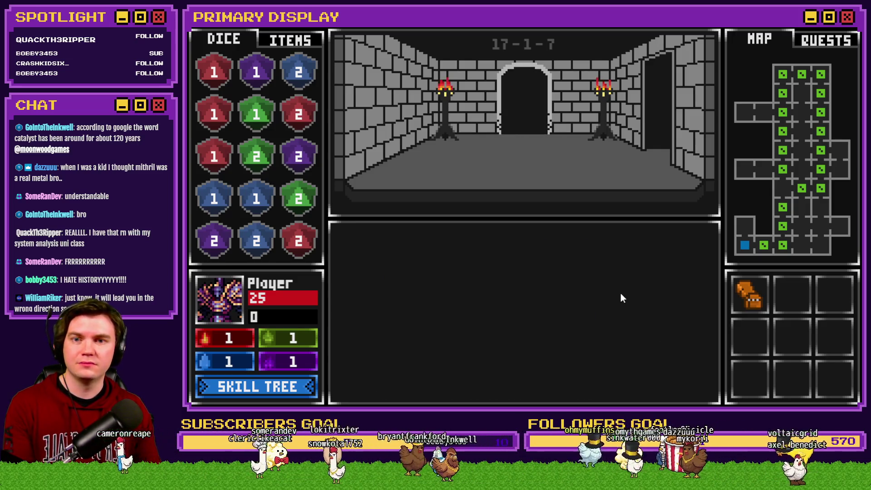
# Enter the Danathar card duel, draw one more card and stand on 20 to beat 16
pyautogui.press('w')
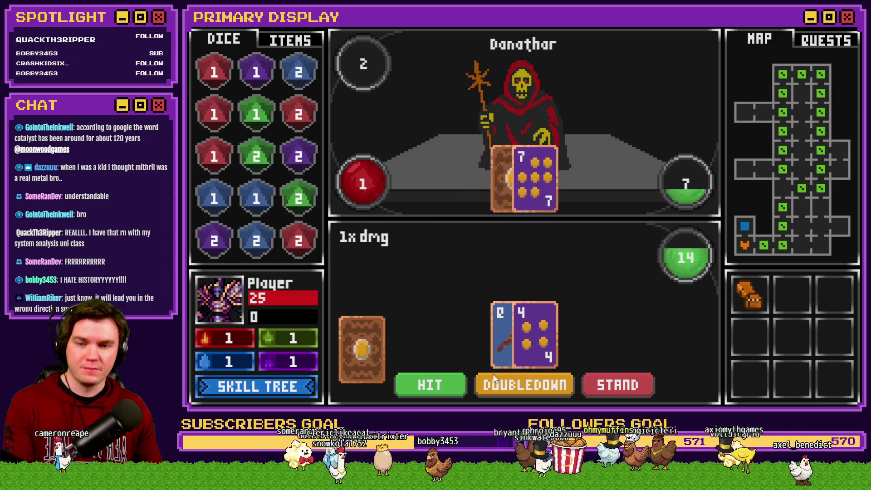
pyautogui.click(443, 380)
pyautogui.click(603, 385)
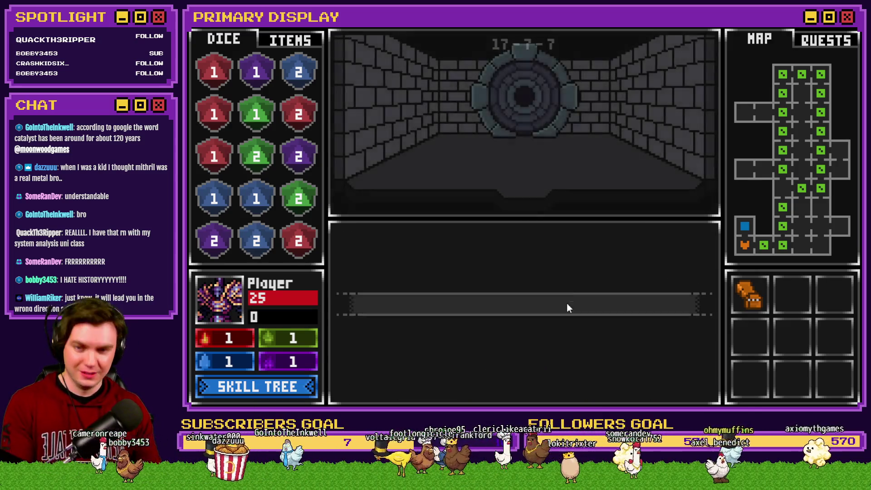
# Continue past the battle result to the glyph frame event with its interact and attune options
pyautogui.click(548, 308)
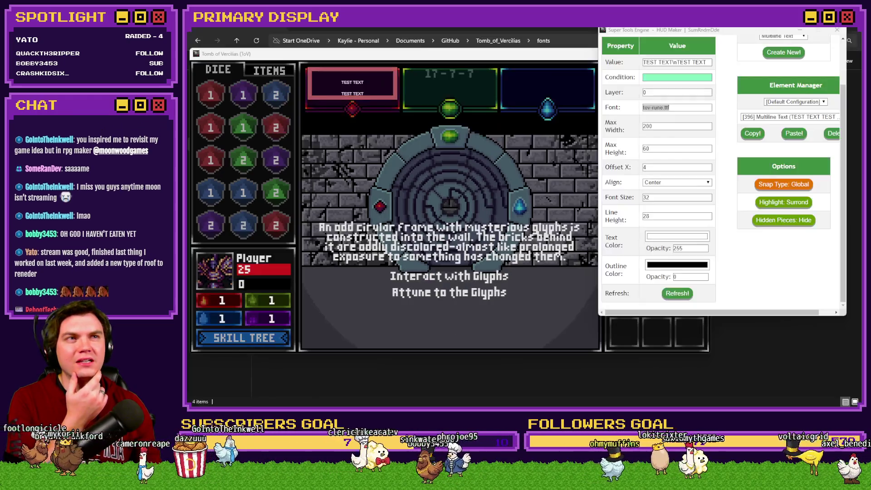
# Begin editing the HUD Maker TEST TEXT element's Font field, currently tov-rune.ttf
pyautogui.click(690, 108)
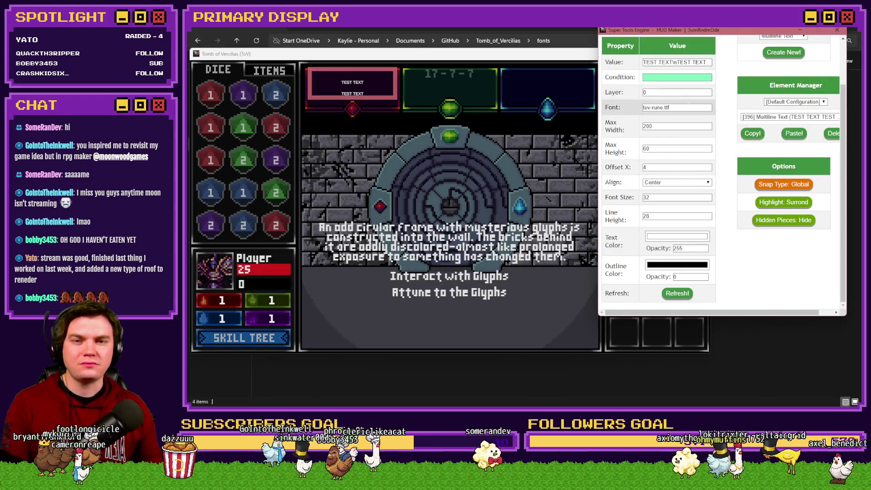
# Change the HUD text element's font to 'tov-rune' and refresh so TEST TEXT renders larger
pyautogui.press('BackSpace')
pyautogui.press('BackSpace')
pyautogui.press('BackSpace')
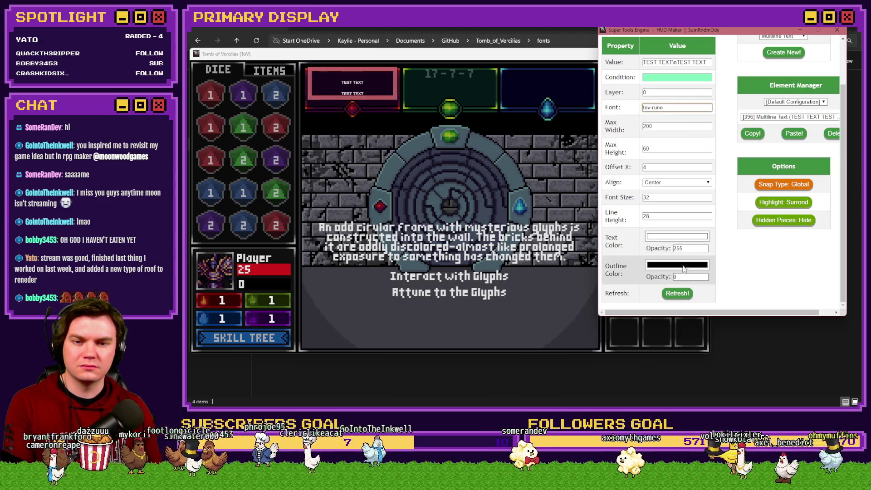
pyautogui.click(675, 293)
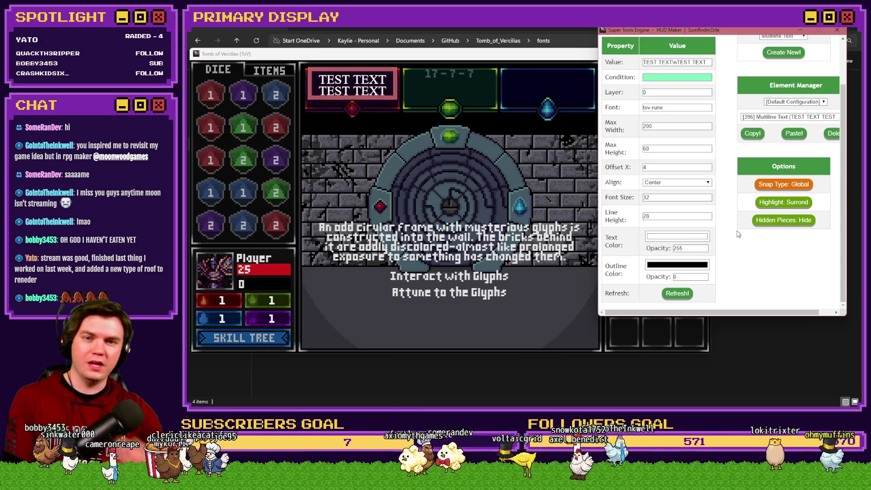
pyautogui.click(671, 108)
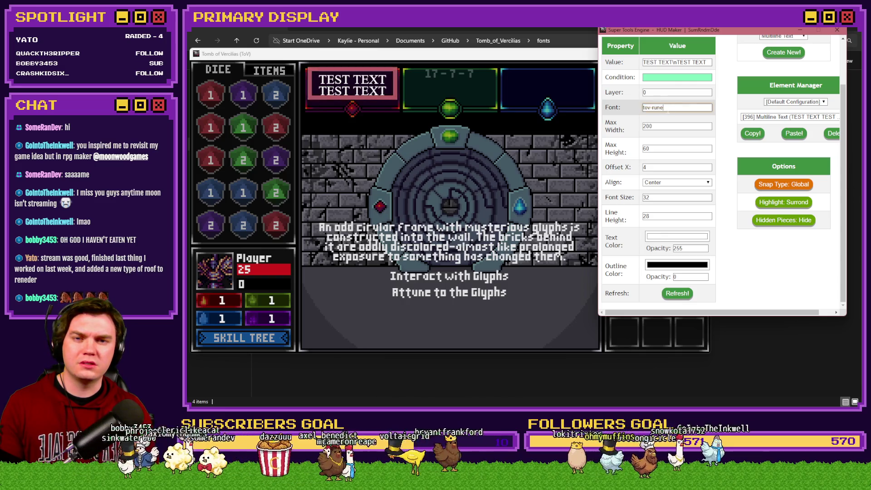
pyautogui.press('Return')
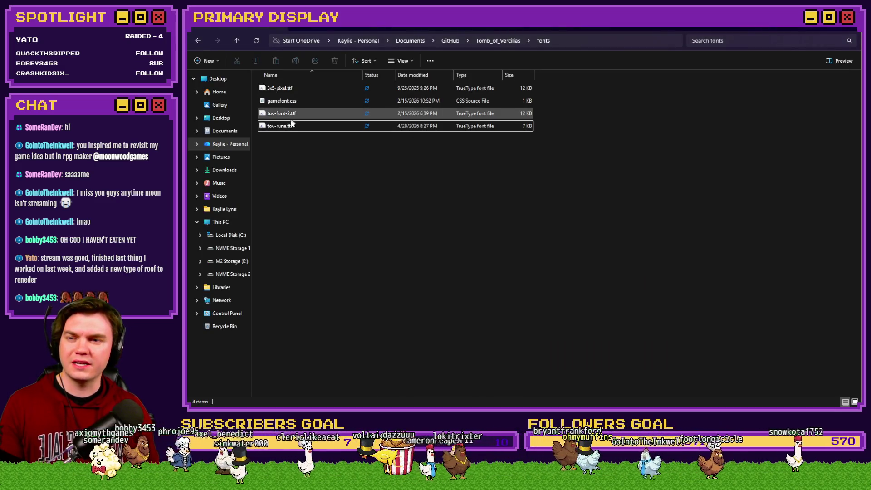
pyautogui.click(285, 127)
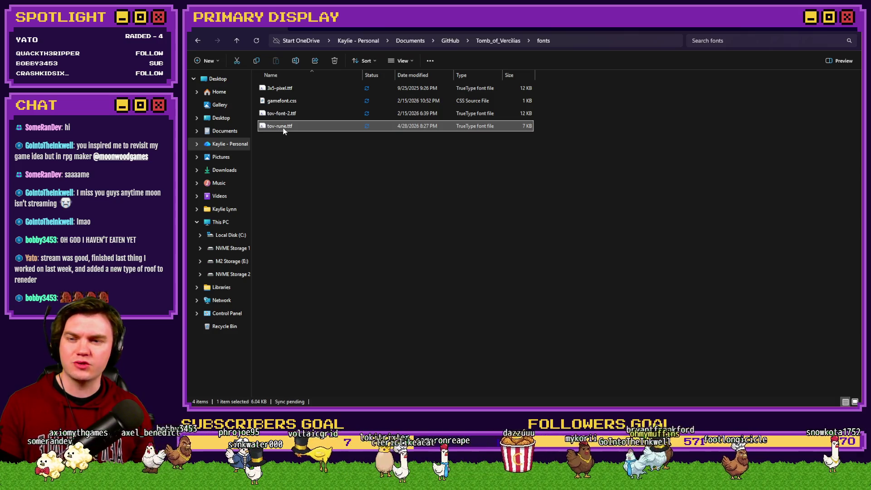
pyautogui.hotkey('alt', 'Tab')
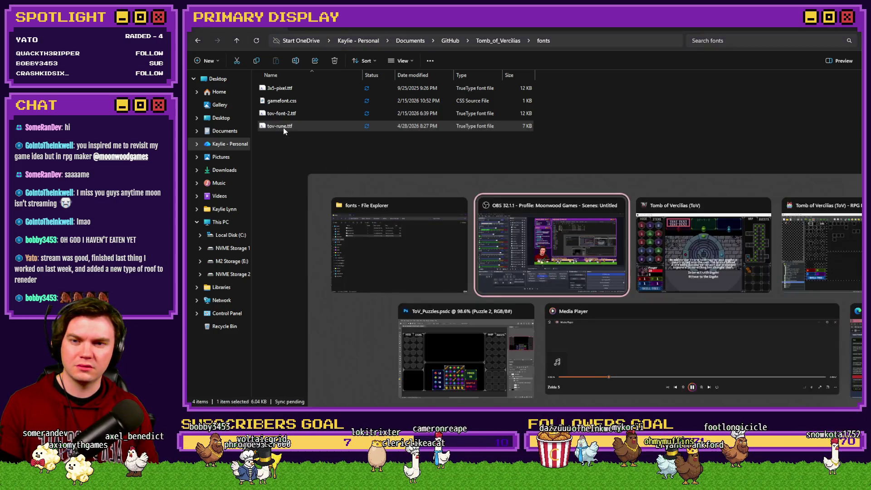
pyautogui.hotkey('alt', 'Tab')
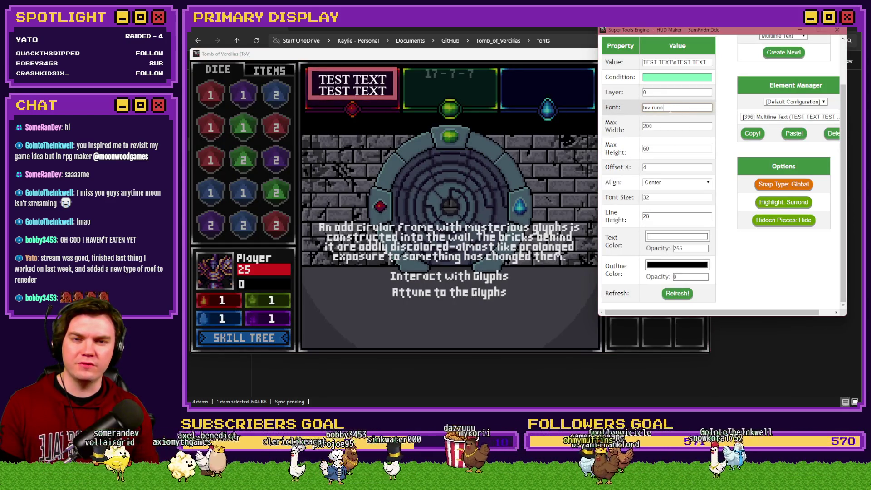
pyautogui.click(750, 354)
pyautogui.doubleClick(292, 102)
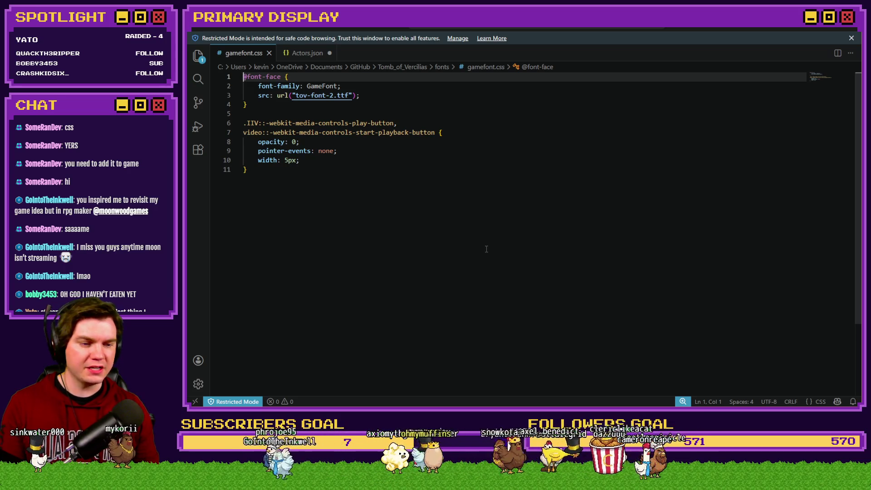
pyautogui.click(368, 97)
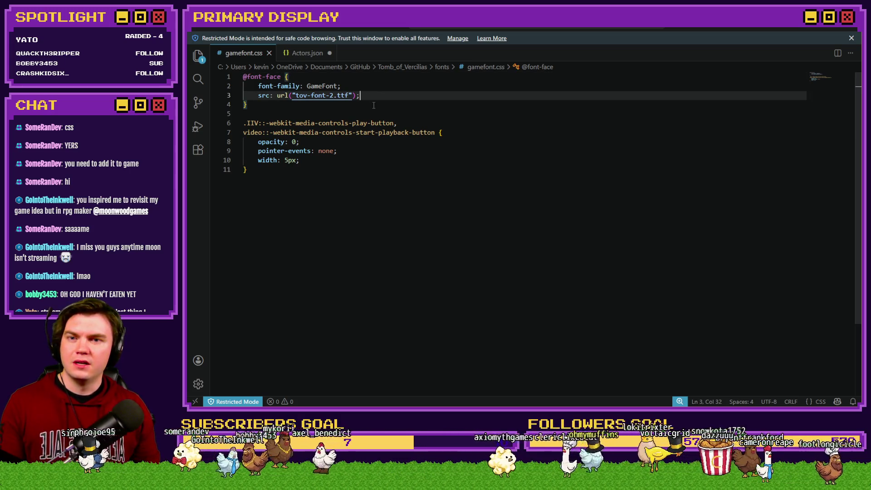
pyautogui.press('Left')
pyautogui.press('Left')
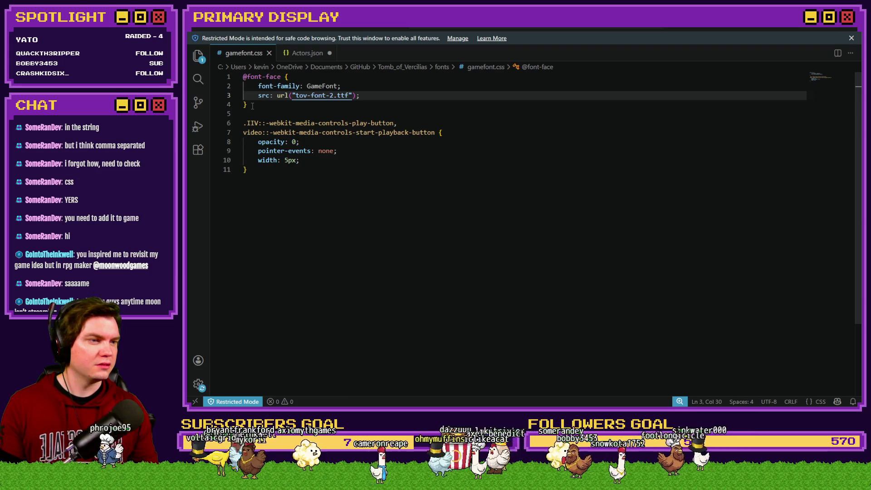
pyautogui.moveTo(252, 106); pyautogui.dragTo(230, 78)
pyautogui.hotkey('ctrl', 'c')
pyautogui.click(269, 107)
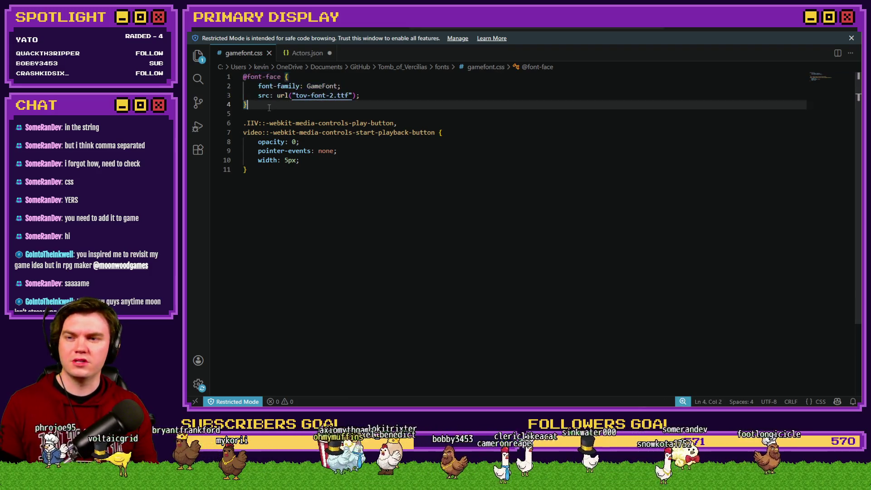
pyautogui.press('Return')
pyautogui.press('Return')
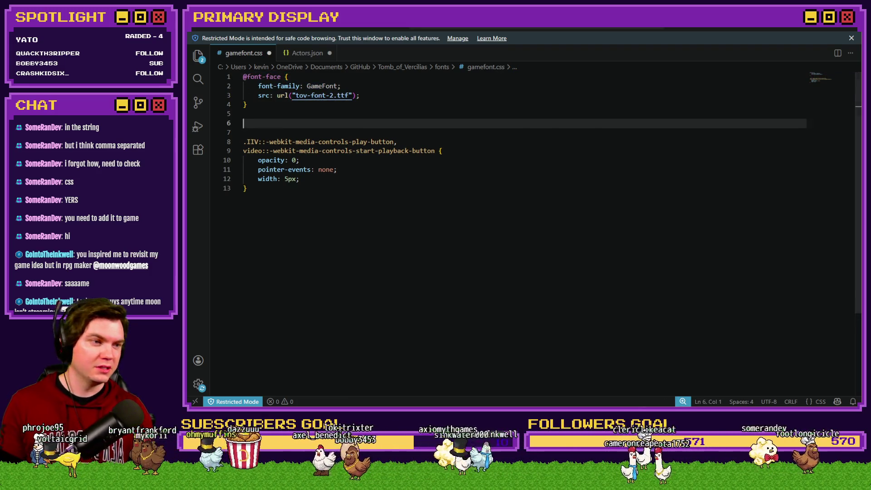
pyautogui.hotkey('ctrl', 'v')
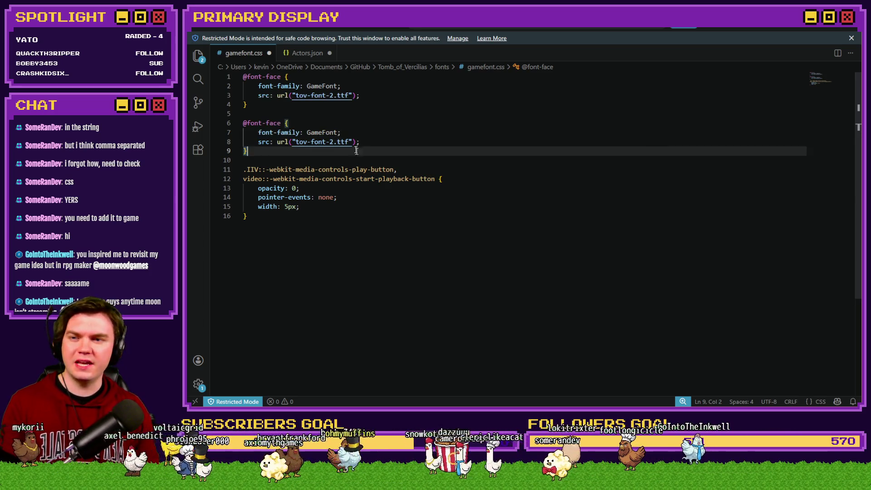
pyautogui.click(338, 132)
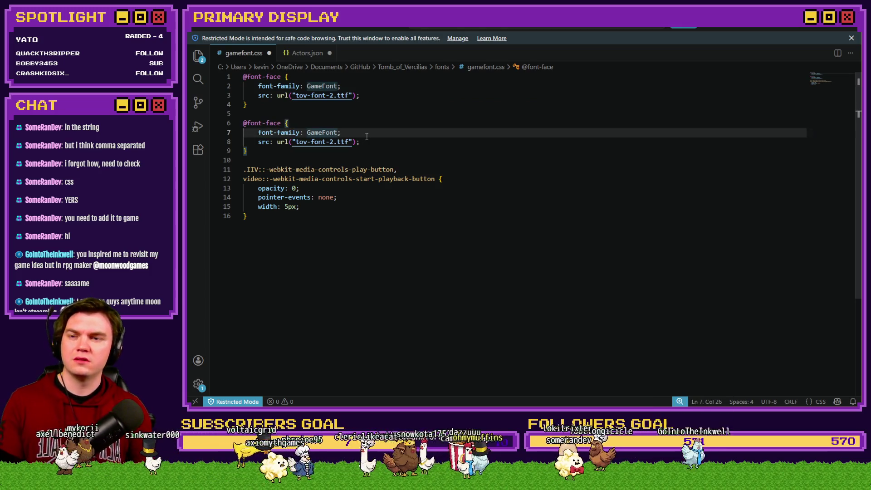
pyautogui.press('Left')
pyautogui.press('BackSpace')
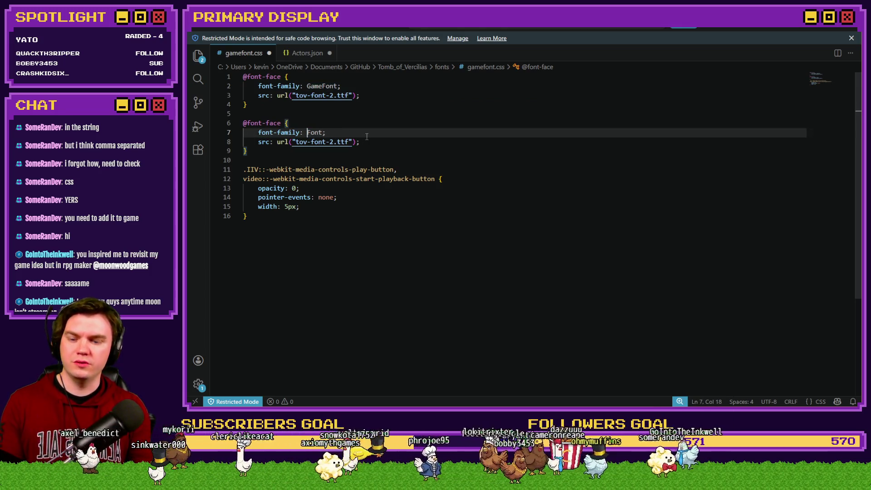
pyautogui.write('Rune')
# Point the RuneFont block's src at tov-rune.ttf, then bring the fonts folder to the front
pyautogui.click(293, 141)
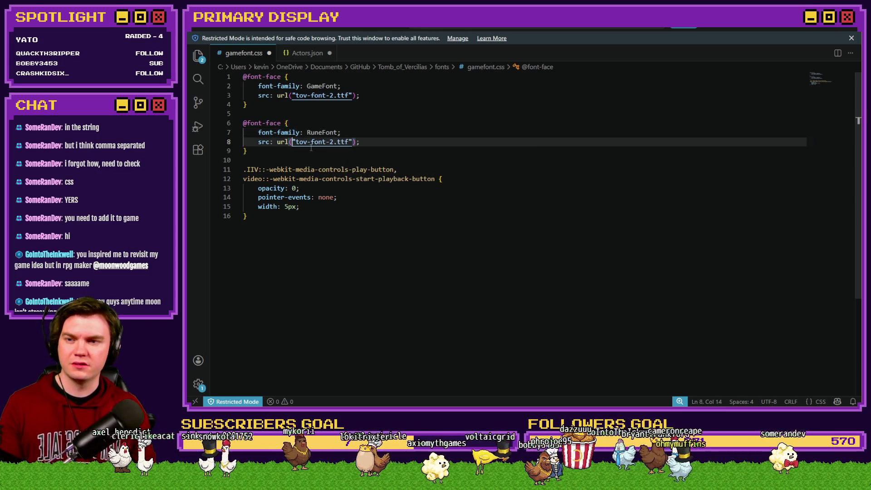
pyautogui.click(333, 142)
pyautogui.press('BackSpace')
pyautogui.press('BackSpace')
pyautogui.press('BackSpace')
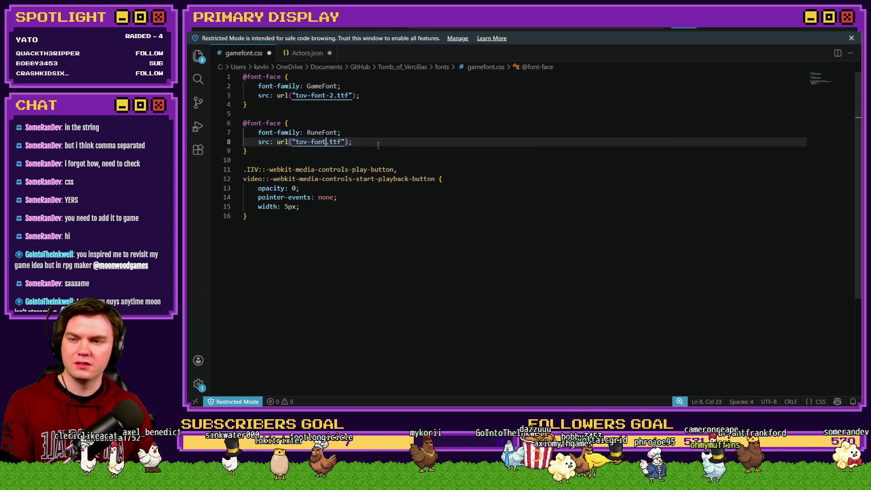
pyautogui.press('BackSpace')
pyautogui.write('run')
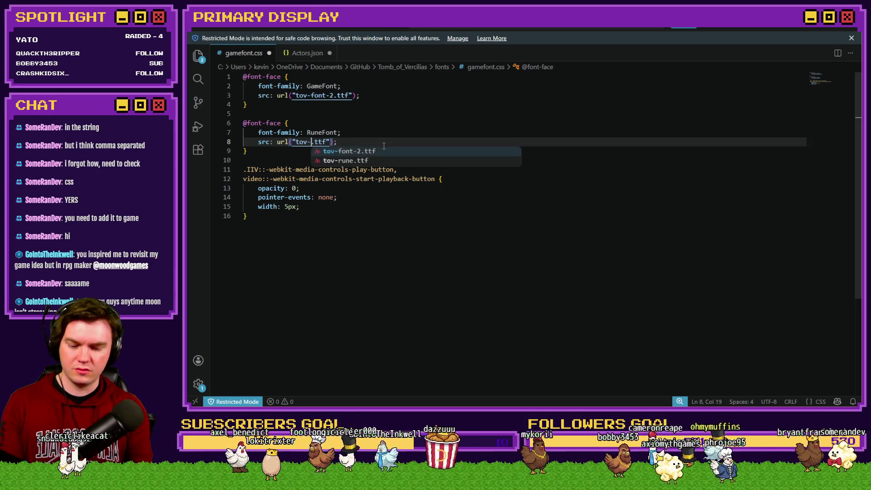
pyautogui.write('e')
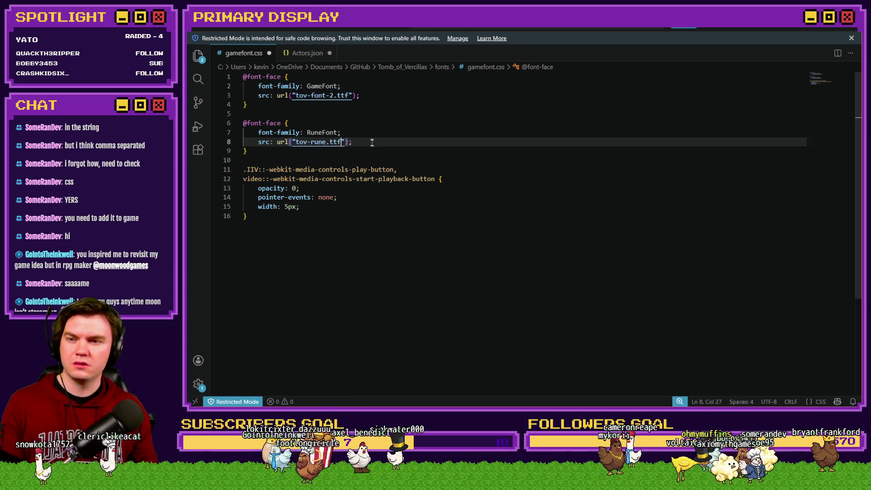
pyautogui.click(371, 136)
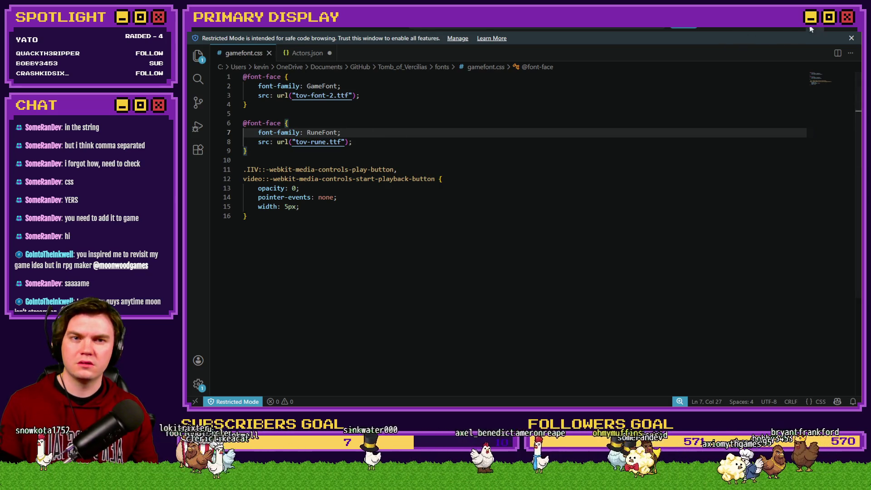
pyautogui.hotkey('alt', 'Tab')
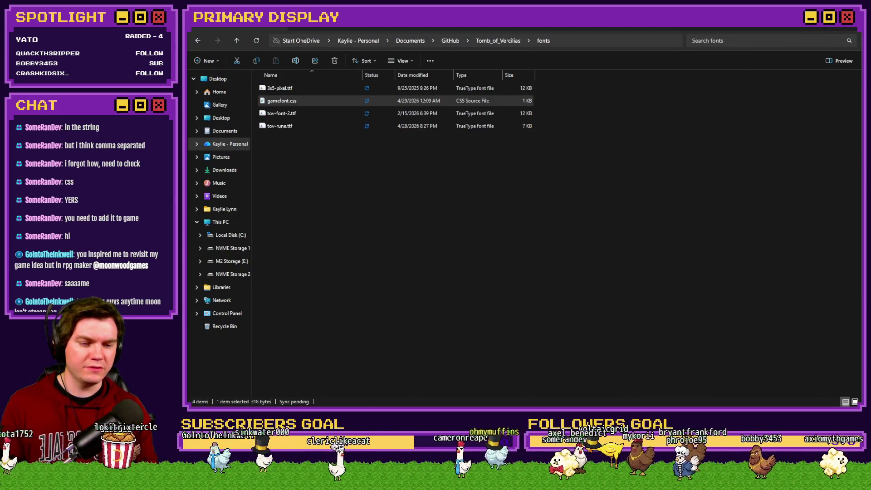
# Refresh the HUD to try the new font, then close HUD Maker and the running game
pyautogui.hotkey('alt', 'Tab')
pyautogui.click(653, 107)
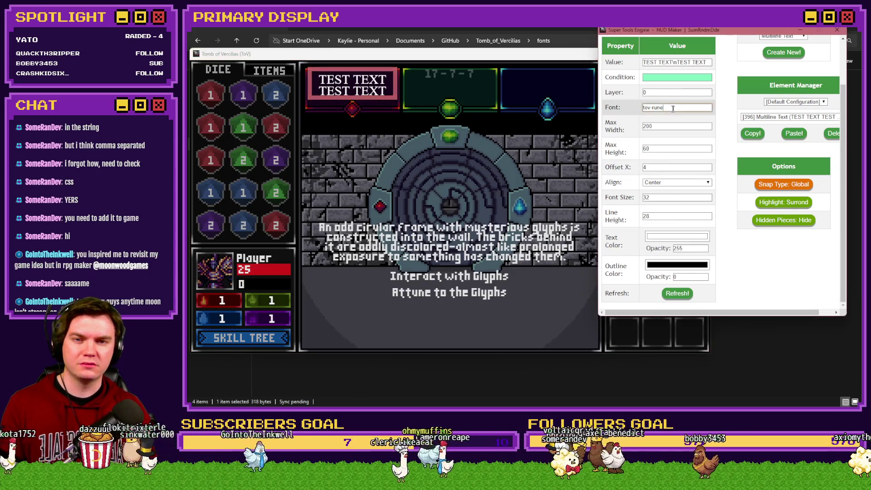
pyautogui.click(676, 293)
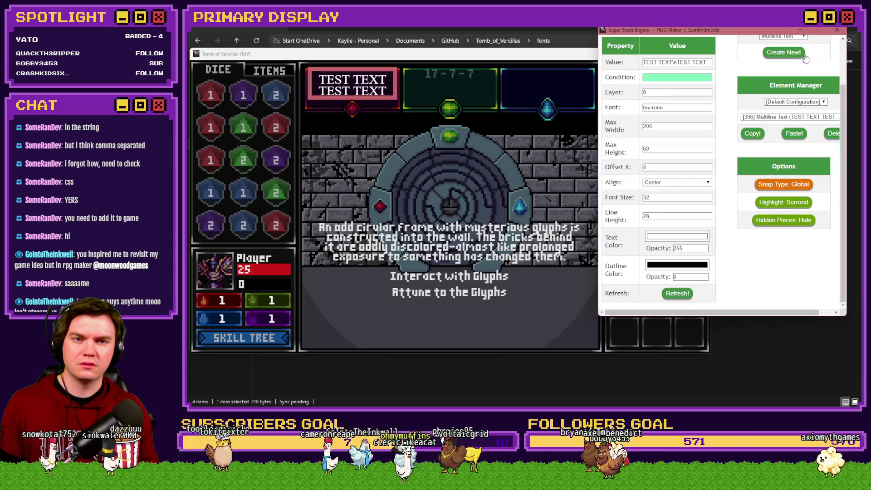
pyautogui.click(837, 30)
pyautogui.click(825, 54)
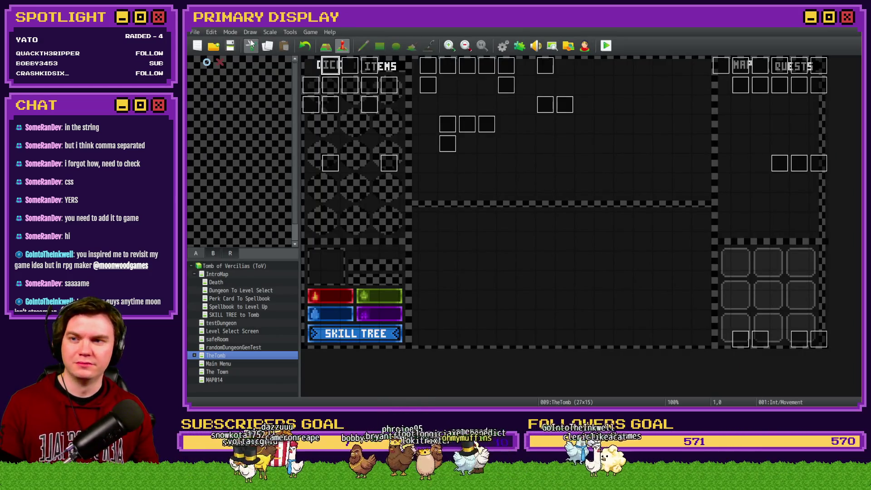
# Start a new playtest, move the game window up and left, and open HUD Maker over it
pyautogui.click(607, 46)
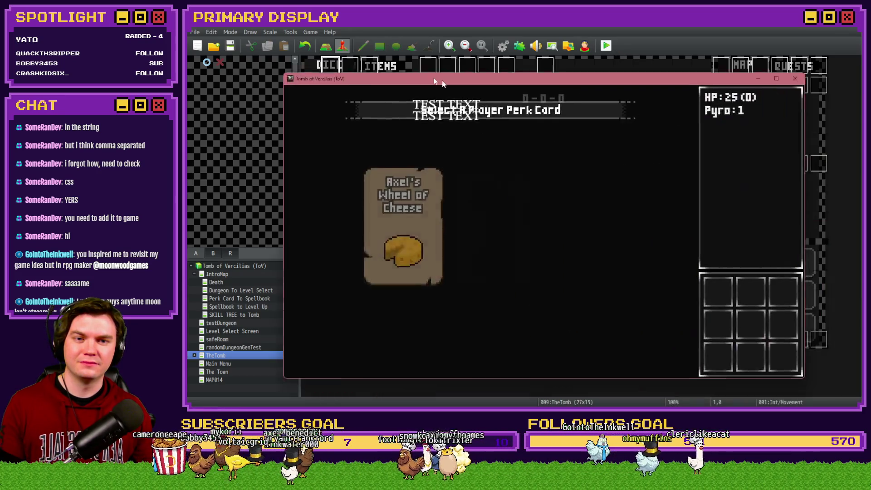
pyautogui.moveTo(442, 81); pyautogui.dragTo(402, 66)
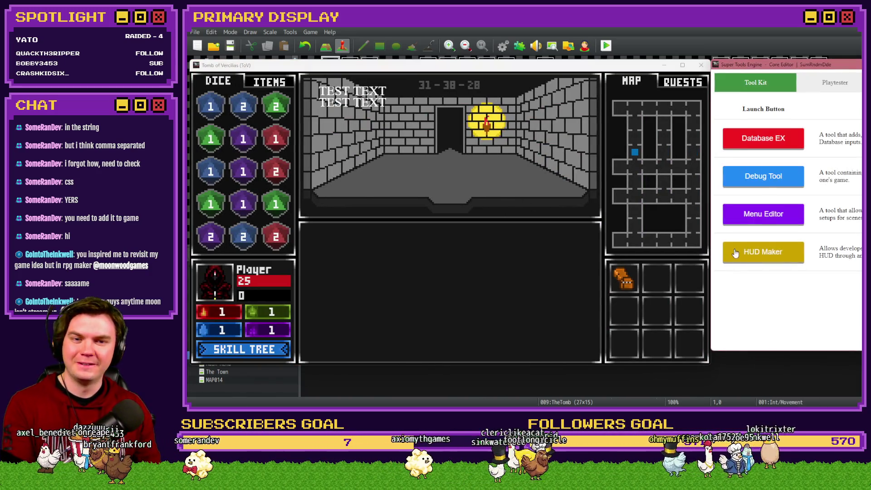
pyautogui.click(735, 253)
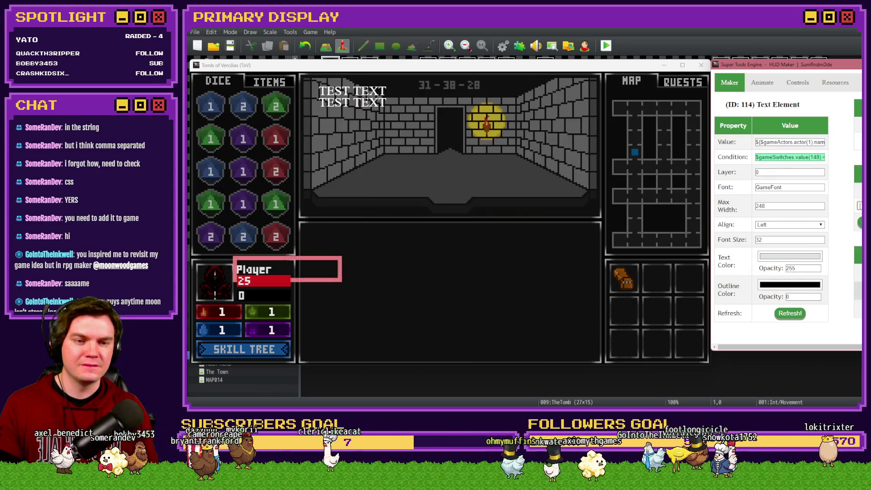
# Replace the TEST TEXT element's font tov-rune with RuneFont copied from gamefont.css
pyautogui.click(352, 97)
pyautogui.click(782, 196)
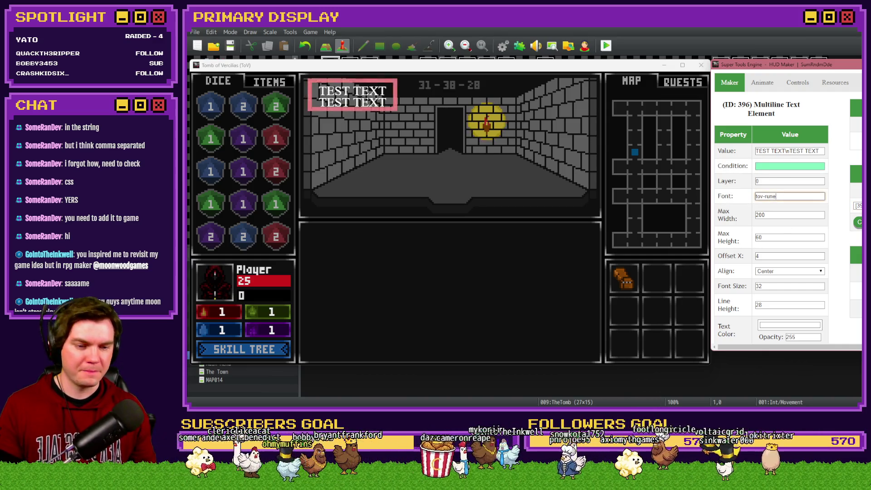
pyautogui.hotkey('alt', 'Tab')
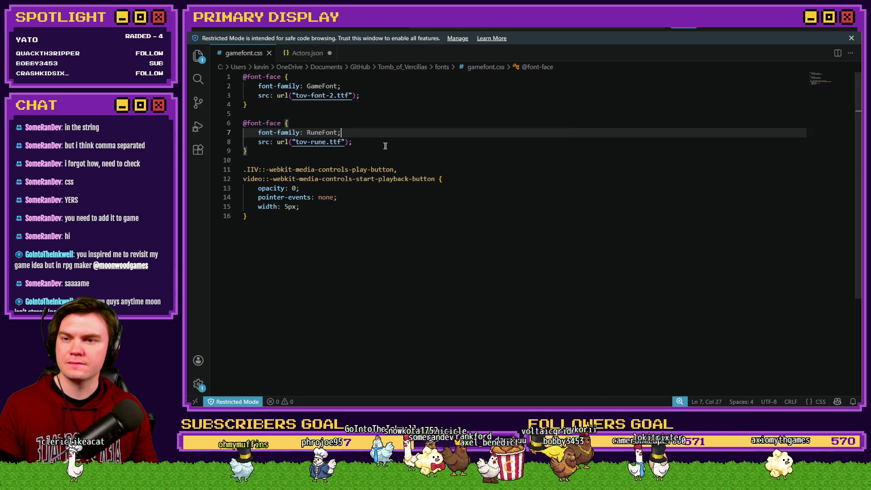
pyautogui.moveTo(307, 133); pyautogui.dragTo(336, 133)
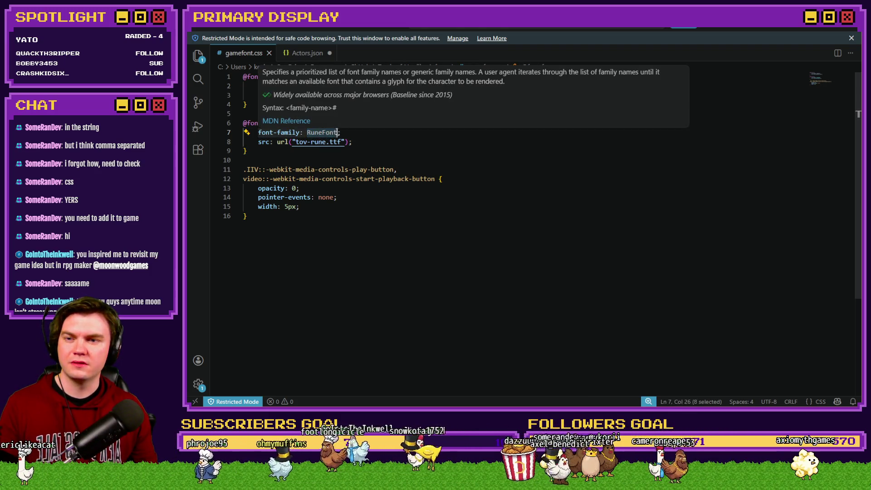
pyautogui.hotkey('alt', 'Tab')
pyautogui.hotkey('alt', 'Tab')
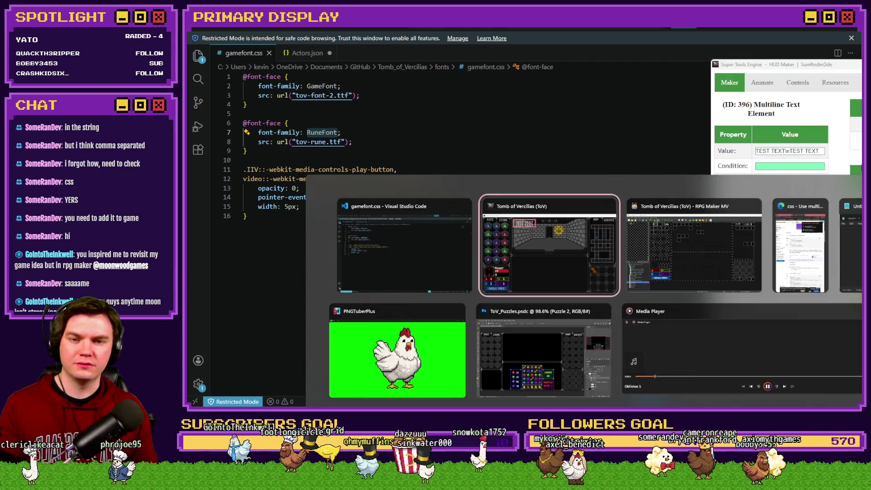
pyautogui.doubleClick(771, 196)
pyautogui.hotkey('ctrl', 'a')
pyautogui.write('RuneFont')
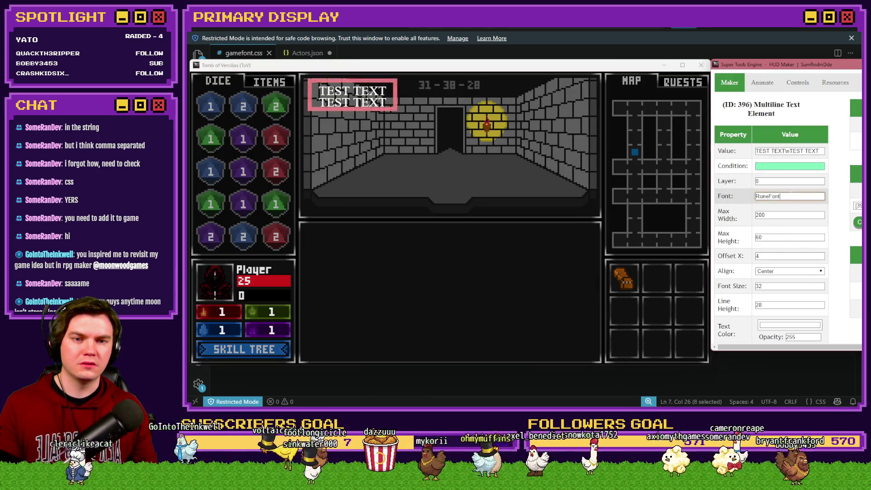
# Show TEST TEXT in RuneFont, shrink its font size from 32 to 20, then walk forward
pyautogui.scroll(-1, 790, 226)
pyautogui.click(796, 329)
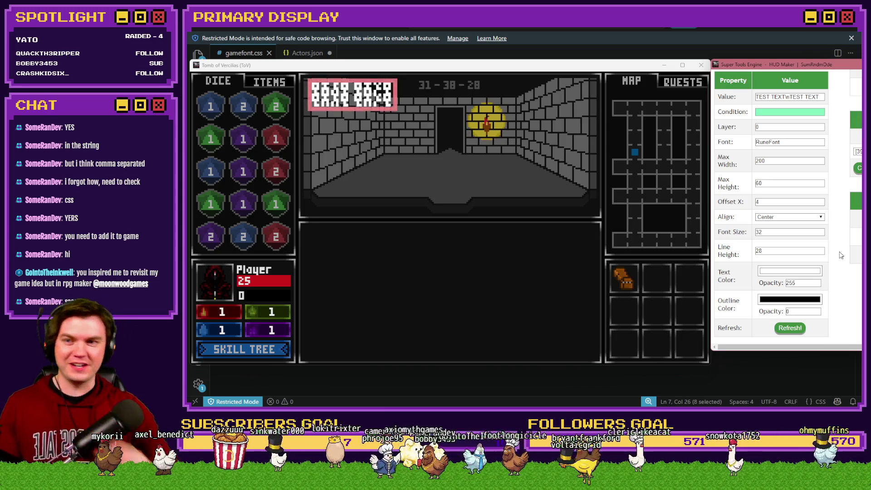
pyautogui.doubleClick(777, 232)
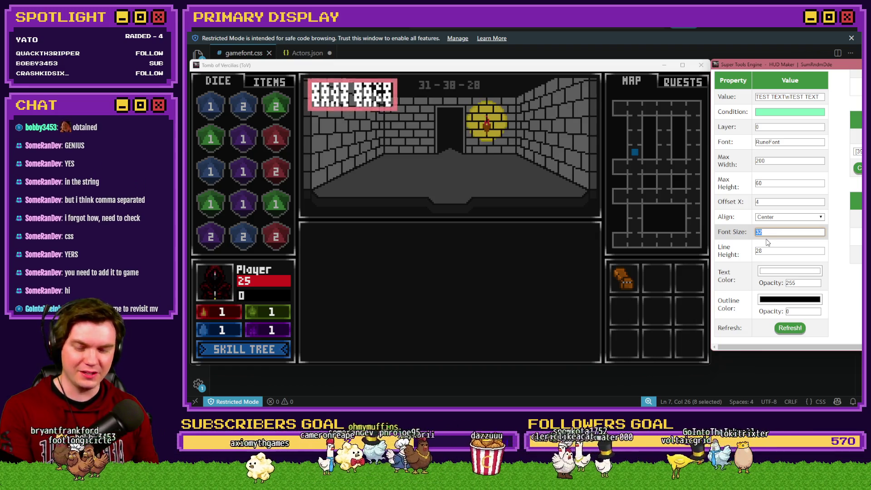
pyautogui.write('20')
pyautogui.click(789, 329)
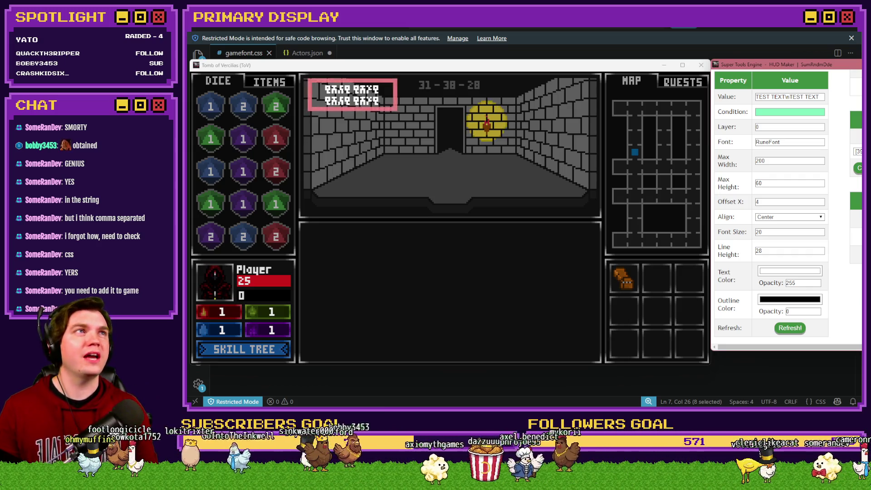
pyautogui.moveTo(272, 65); pyautogui.dragTo(394, 65)
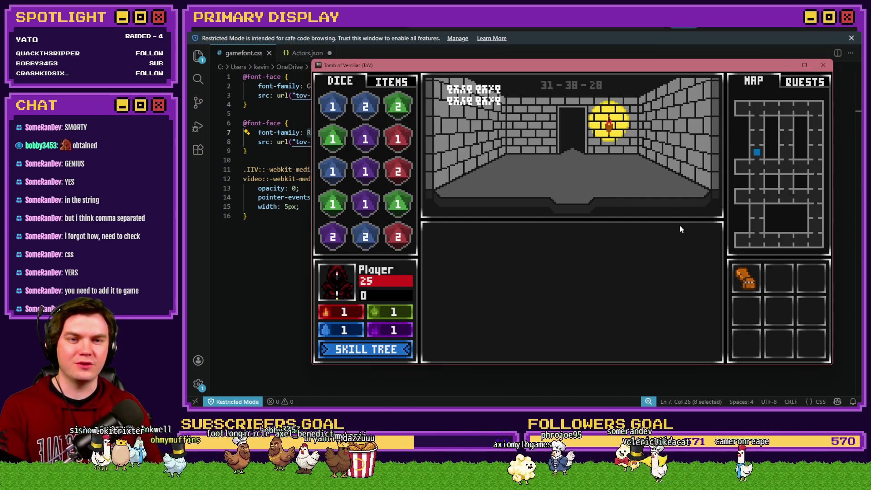
pyautogui.press('Up')
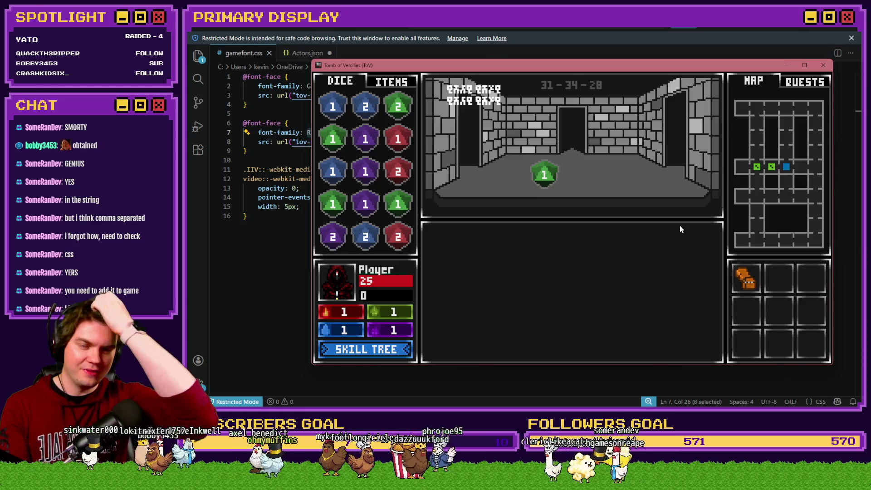
# Walk up the corridor and through the side passage to the locked door
pyautogui.press('Up')
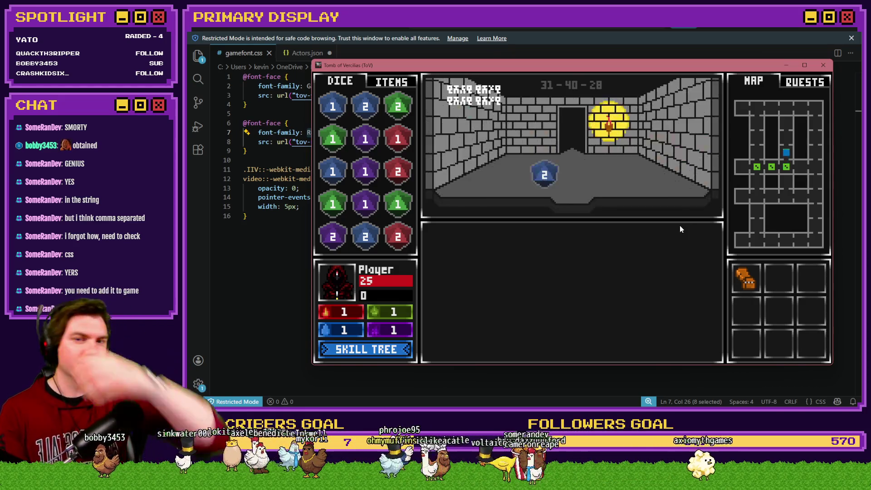
pyautogui.press('Up')
pyautogui.press('Down')
pyautogui.press('Down')
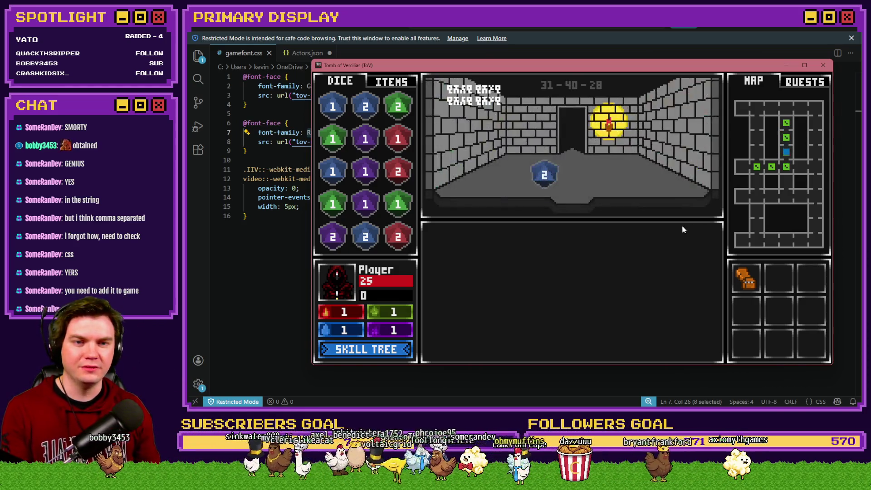
pyautogui.press('Left')
pyautogui.press('Left')
pyautogui.press('Down')
pyautogui.press('Down')
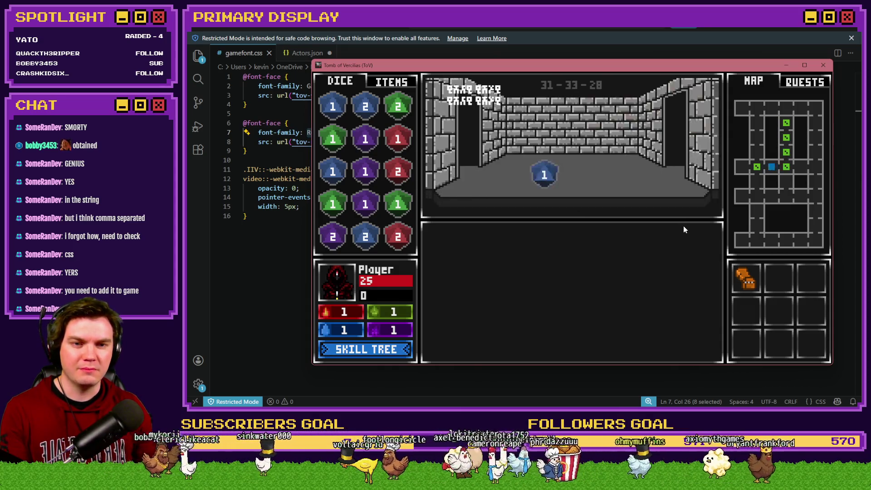
pyautogui.press('Right')
pyautogui.press('Right')
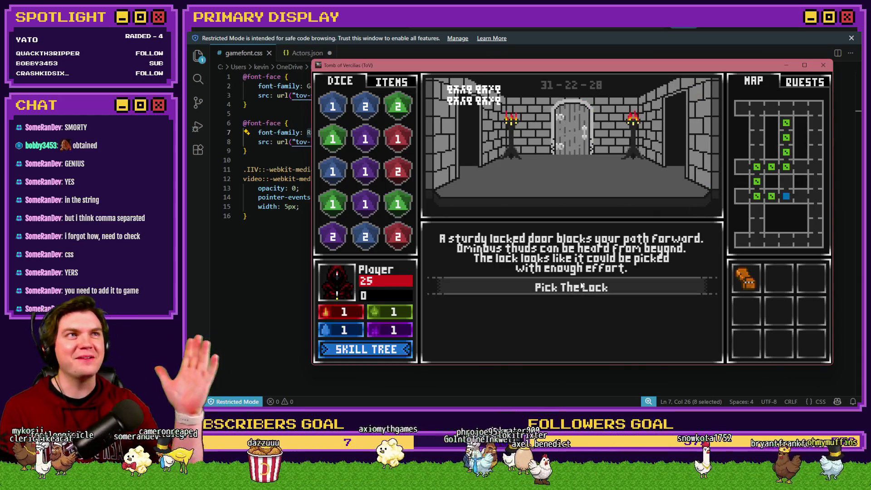
# Pick the door's lock by matching gems in the lock-picking grid
pyautogui.moveTo(607, 69); pyautogui.dragTo(569, 61)
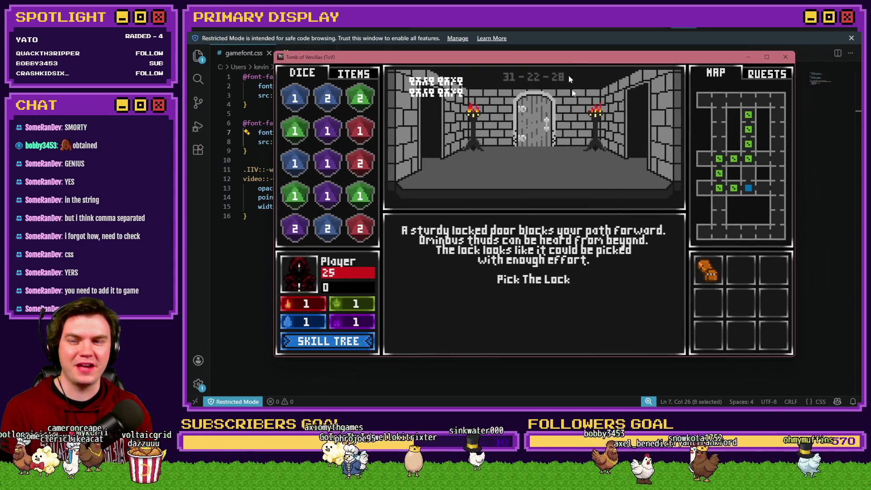
pyautogui.click(546, 285)
pyautogui.moveTo(558, 307)
pyautogui.mouseDown()
pyautogui.moveTo(546, 291)
pyautogui.moveTo(564, 293)
pyautogui.moveTo(546, 290)
pyautogui.moveTo(551, 309)
pyautogui.moveTo(573, 277)
pyautogui.moveTo(573, 317)
pyautogui.moveTo(599, 307)
pyautogui.mouseUp()
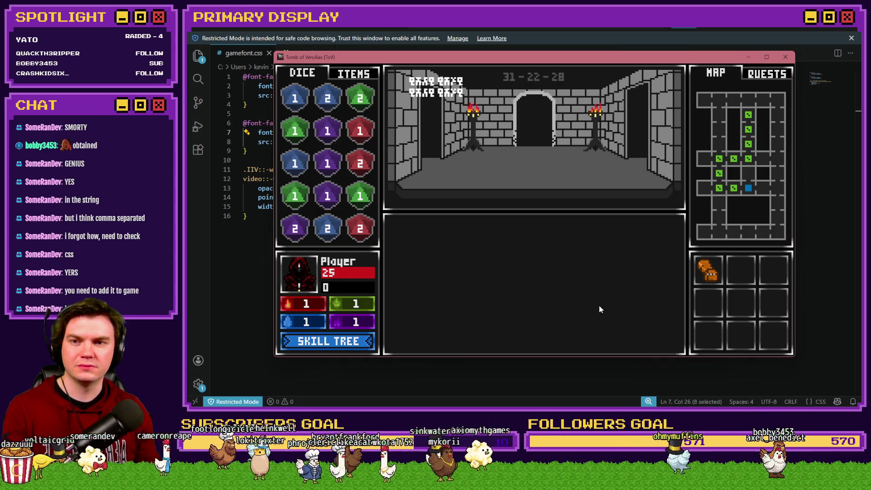
# Go through the door, beat Danathar by hitting twice and standing on 20, then interact with the glyphs
pyautogui.press('w')
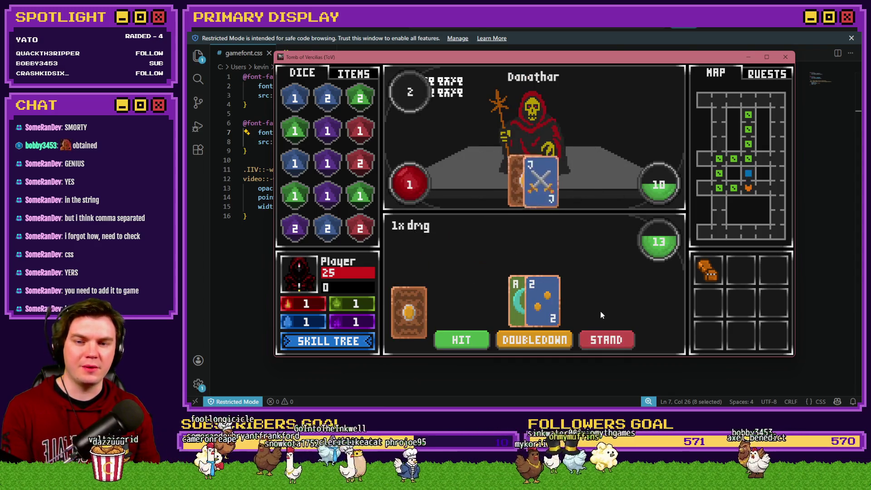
pyautogui.click(462, 340)
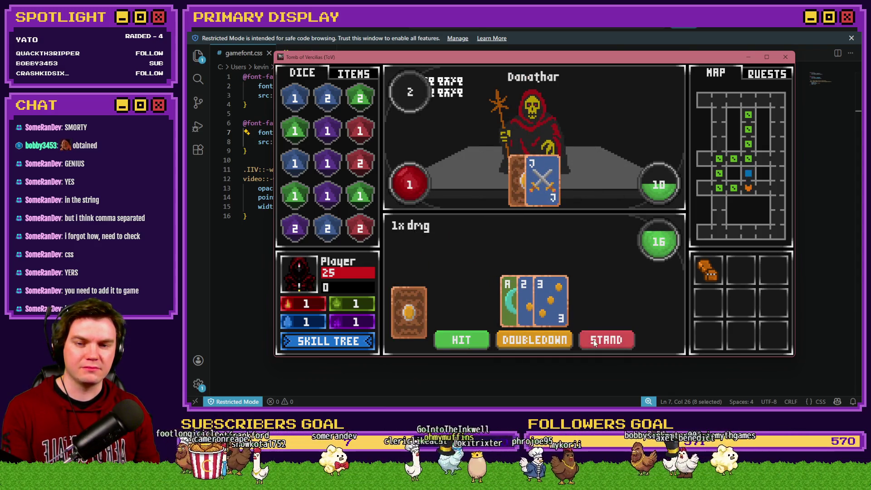
pyautogui.click(471, 340)
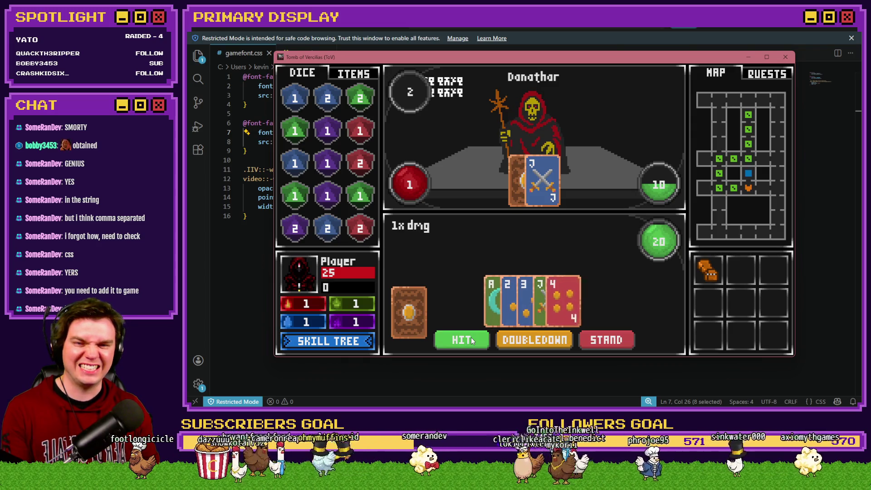
pyautogui.click(622, 340)
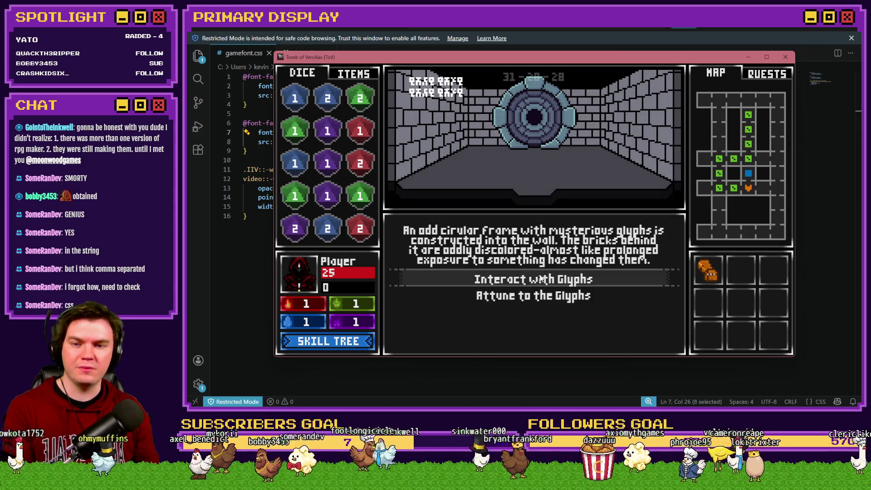
pyautogui.click(541, 280)
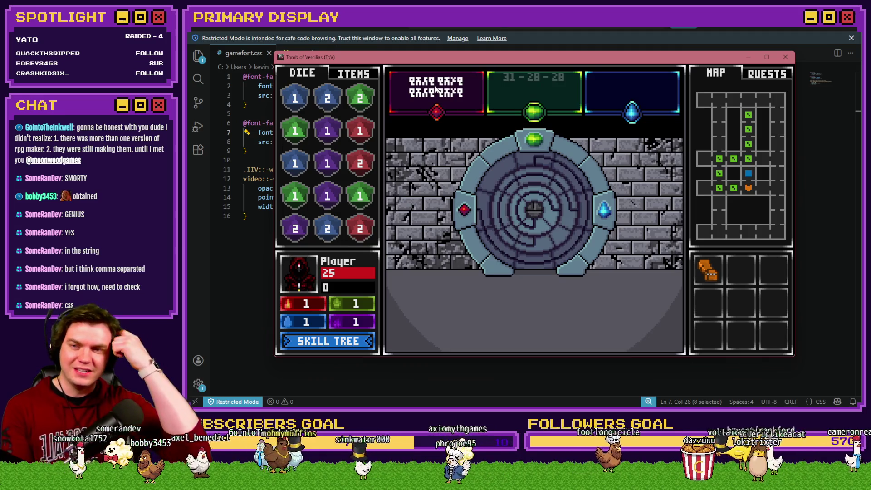
pyautogui.press('F12')
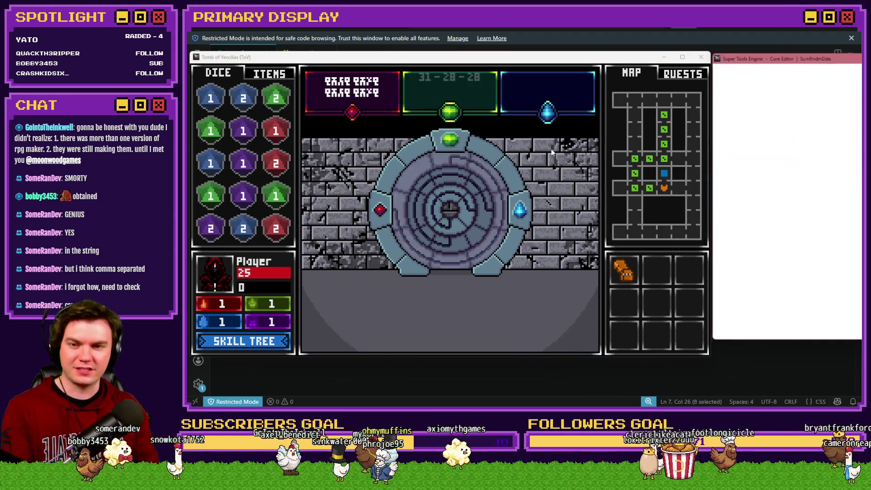
# Change the multiline text element's value from TEST TEXT to HELLO SRD and refresh the HUD
pyautogui.click(764, 243)
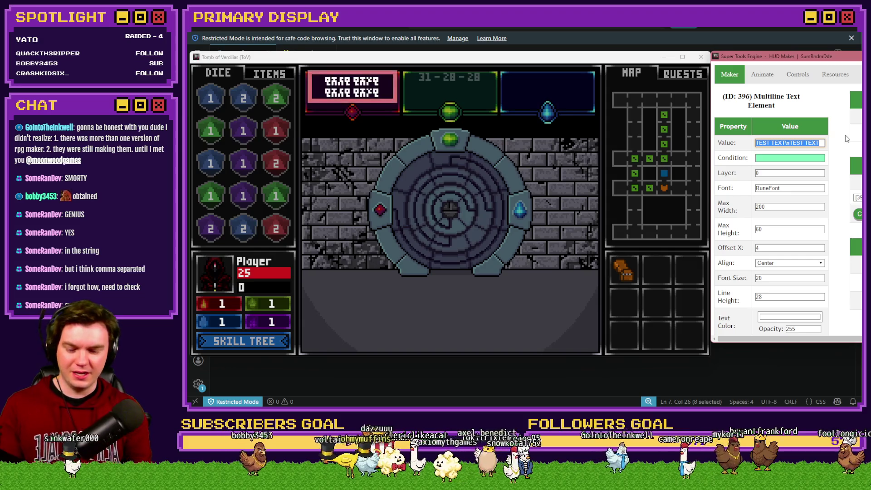
pyautogui.write('HELLO SRD')
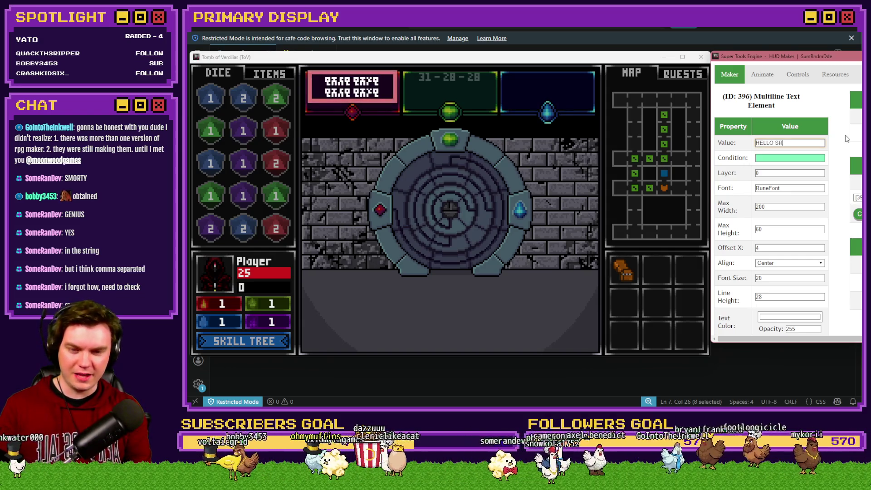
pyautogui.scroll(-1, 843, 258)
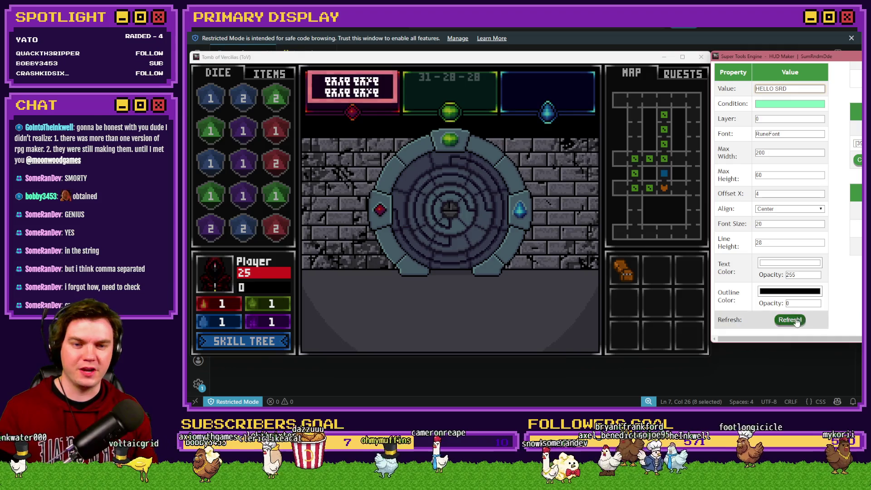
pyautogui.click(790, 320)
pyautogui.scroll(1, 790, 321)
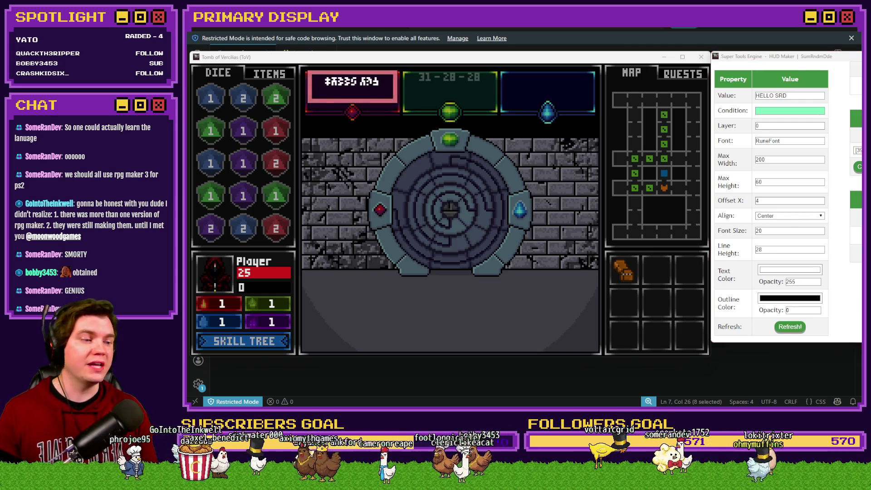
# Move the game window up and right, drag HUD Maker over it, and edit the HELLO SRD value
pyautogui.moveTo(569, 57); pyautogui.dragTo(579, 42)
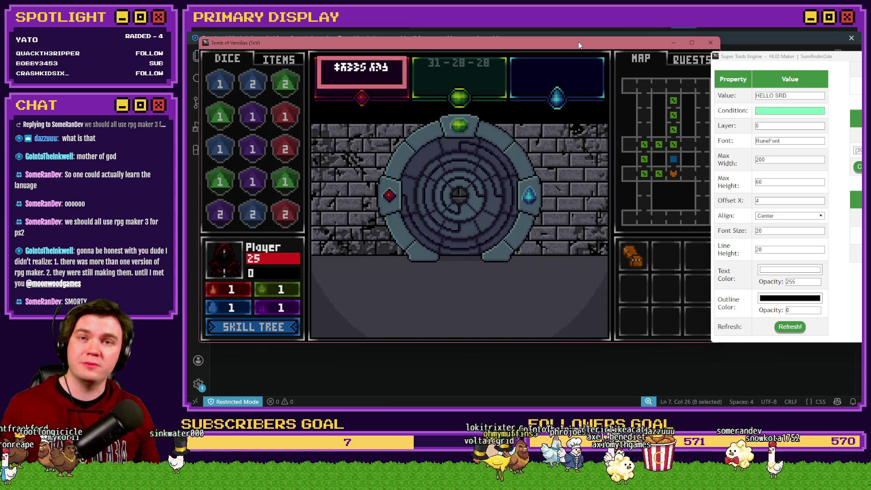
pyautogui.moveTo(820, 59); pyautogui.dragTo(710, 39)
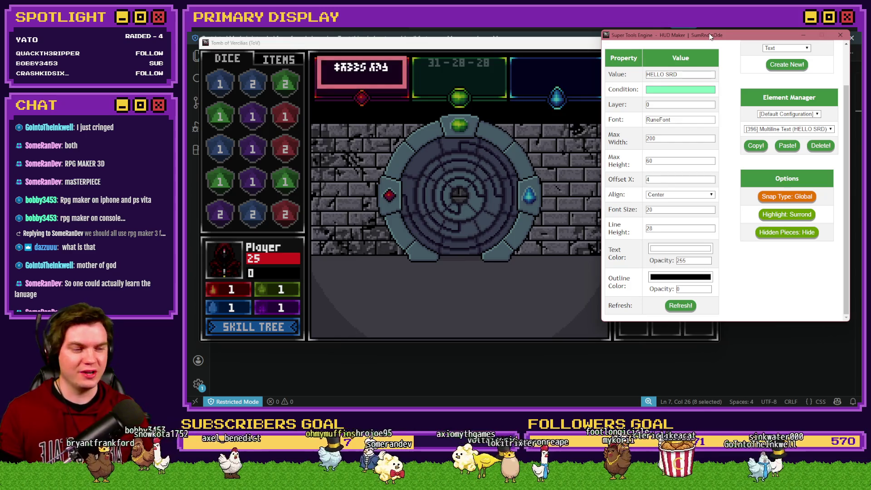
pyautogui.click(700, 73)
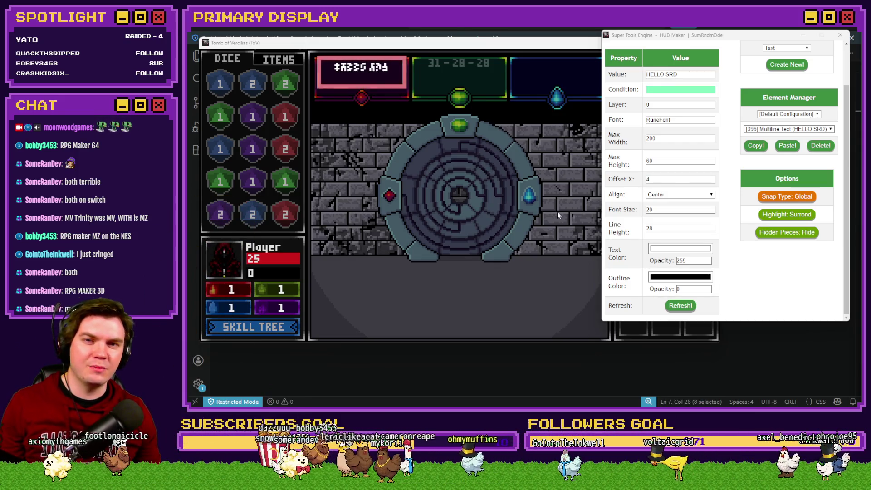
pyautogui.click(578, 51)
pyautogui.moveTo(696, 39)
pyautogui.mouseDown()
pyautogui.moveTo(687, 30)
pyautogui.moveTo(702, 29)
pyautogui.mouseUp()
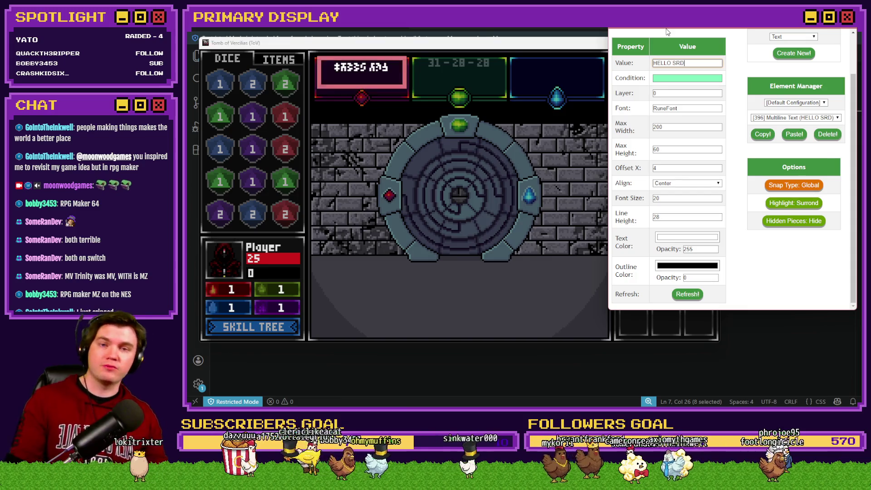
pyautogui.moveTo(671, 29); pyautogui.dragTo(671, 30)
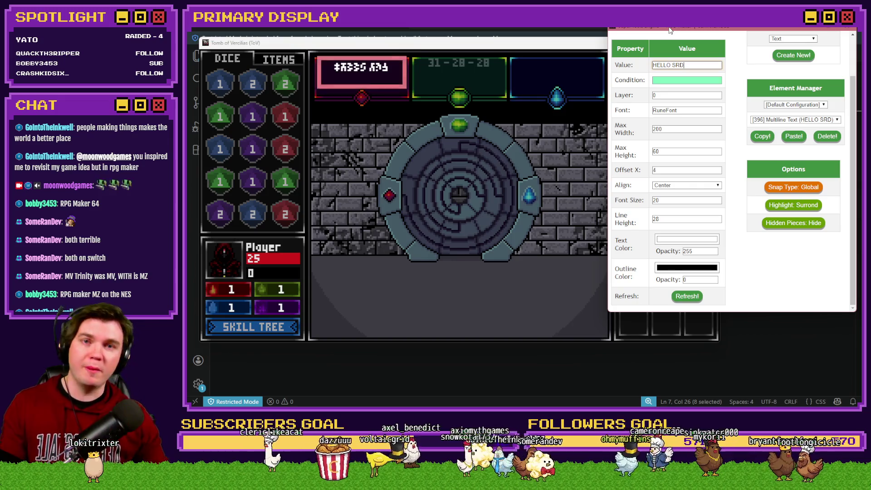
pyautogui.hotkey('ctrl', 'shift', 'Left')
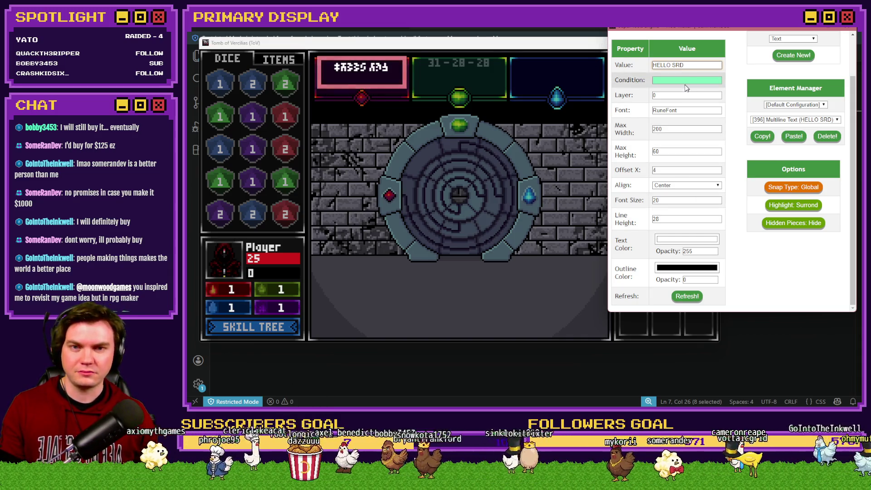
# Set text element 396's value back to TEST TEXT, apply it, and close the property editor
pyautogui.click(691, 66)
pyautogui.write('\\n')
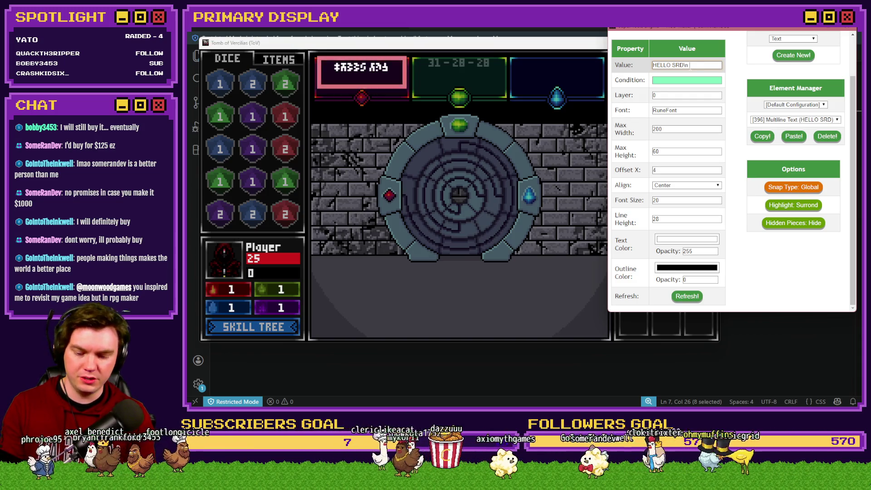
pyautogui.write('TEST TEXT')
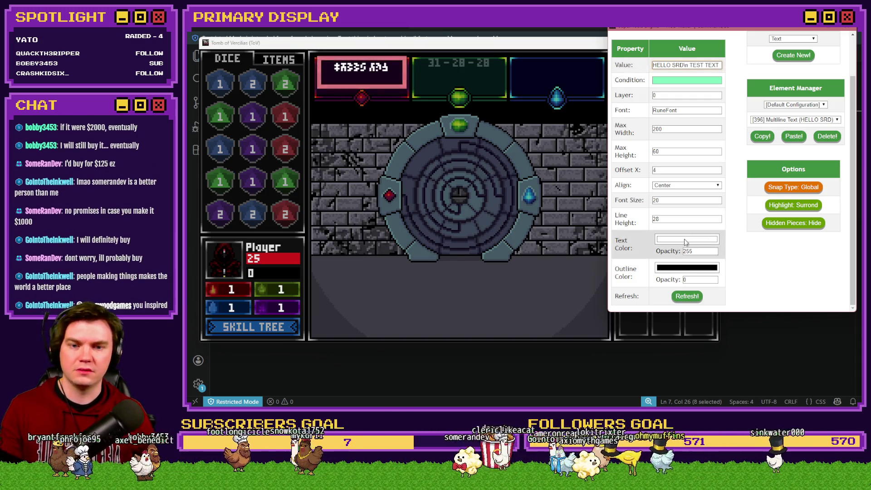
pyautogui.click(686, 65)
pyautogui.press('BackSpace')
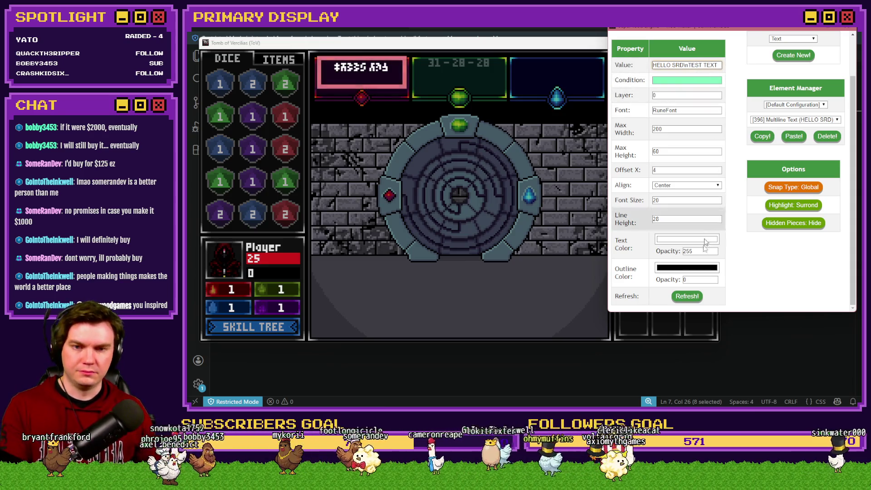
pyautogui.click(686, 296)
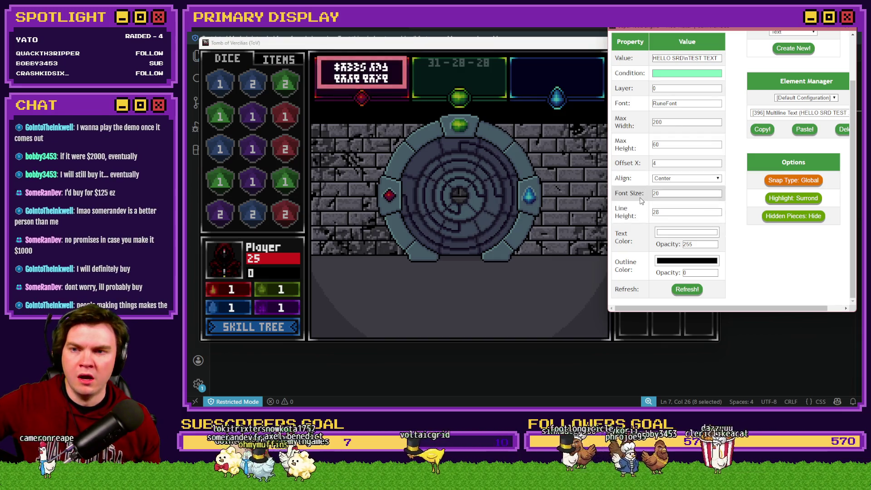
pyautogui.click(851, 29)
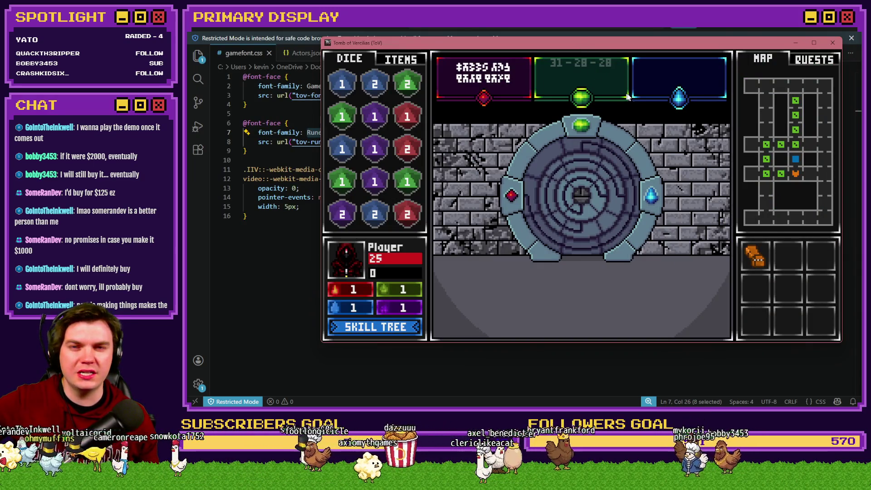
# Reopen HUD Maker to inspect text element 396, close it, and switch the game to fullscreen
pyautogui.press('F10')
pyautogui.click(771, 227)
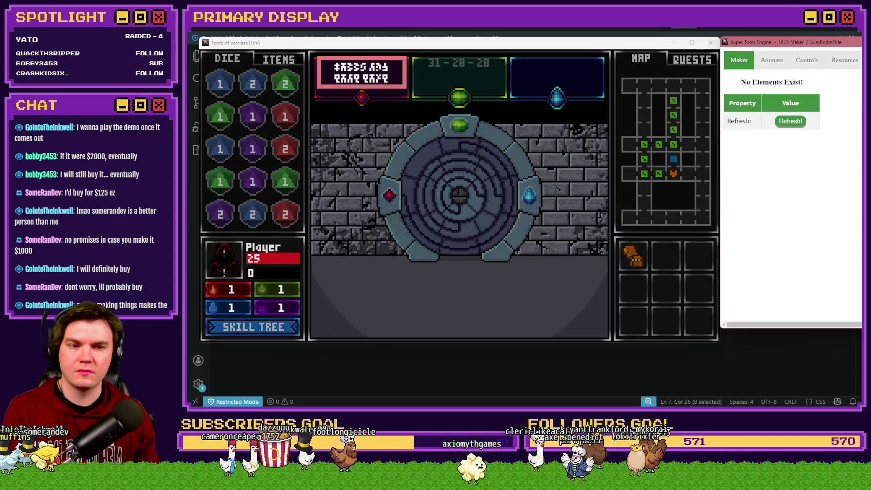
pyautogui.click(360, 79)
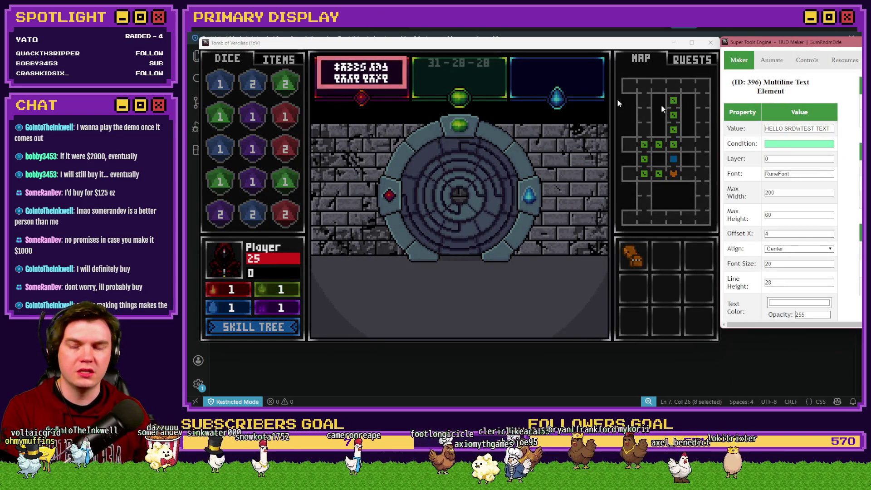
pyautogui.click(361, 78)
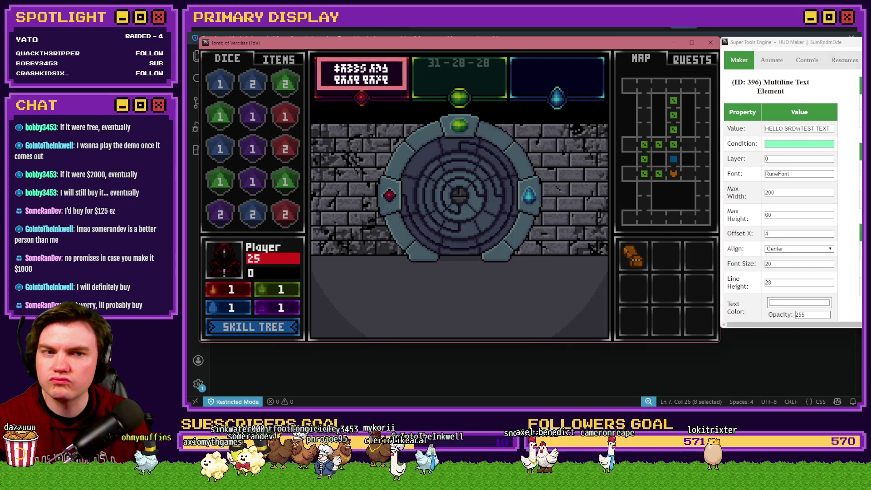
pyautogui.hotkey('alt', 'Tab')
pyautogui.press('Escape')
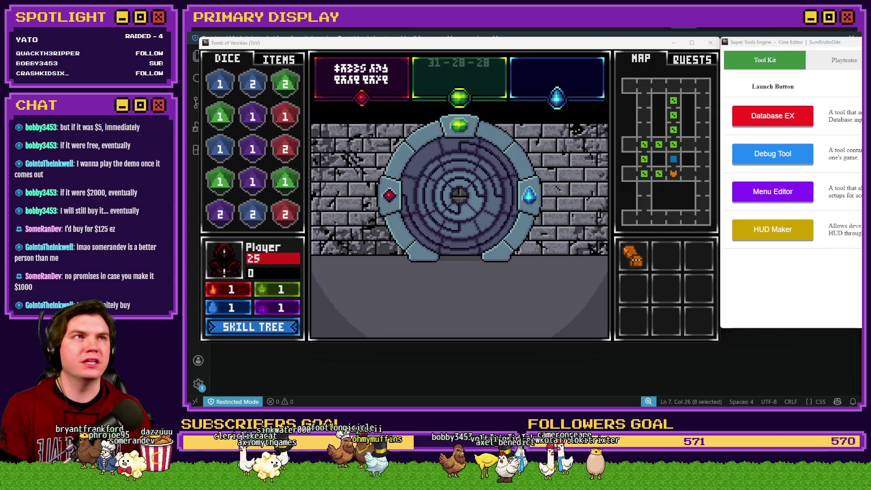
pyautogui.press('F11')
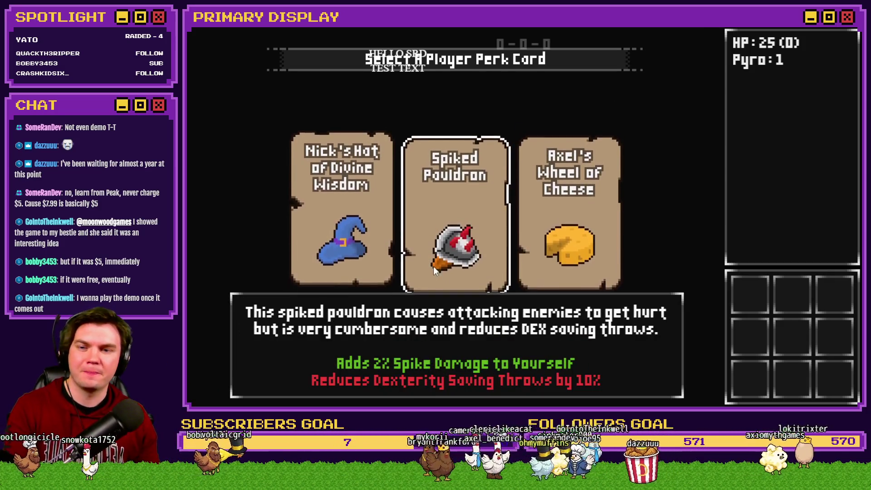
# Read the perk cards and take the Spiked Pauldron perk
pyautogui.moveTo(453, 244)
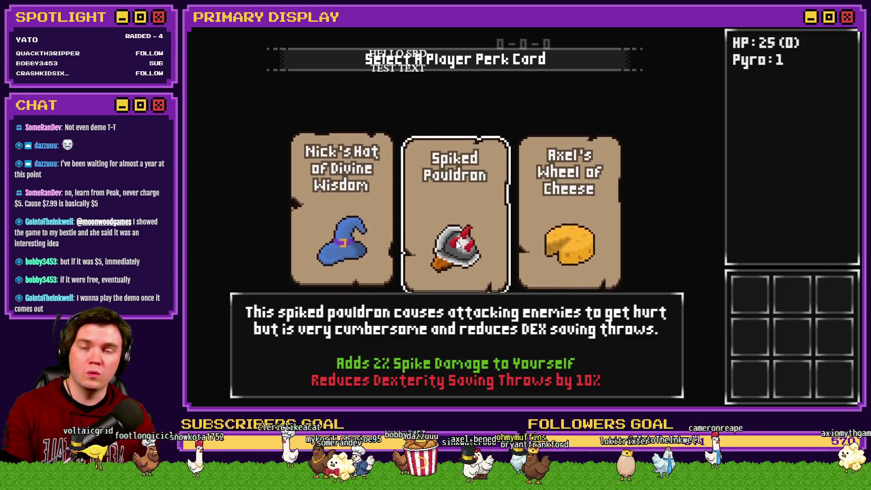
pyautogui.click(442, 159)
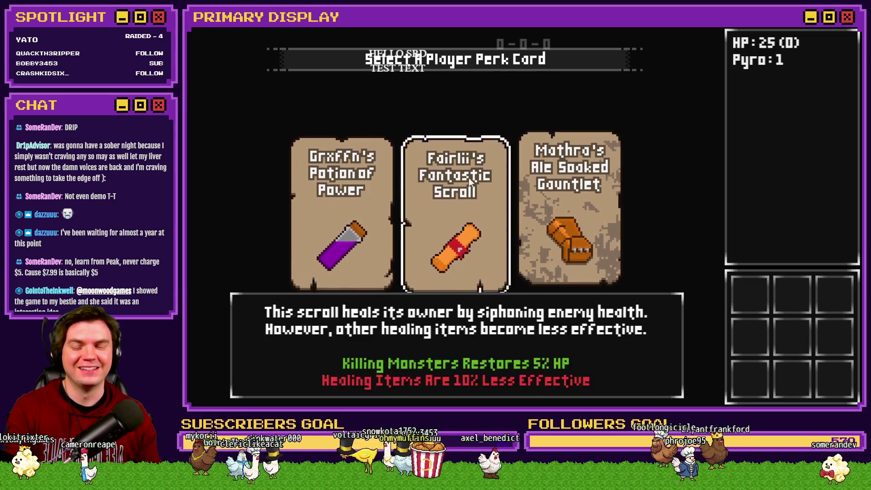
# Take Mathra's Ale Soaked Gauntlet perk, then close the playtest to return to the editor
pyautogui.moveTo(394, 166)
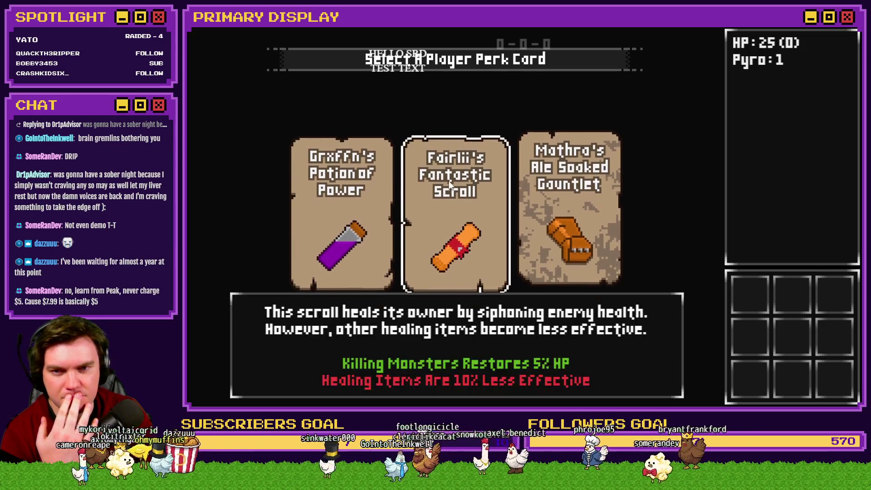
pyautogui.click(559, 191)
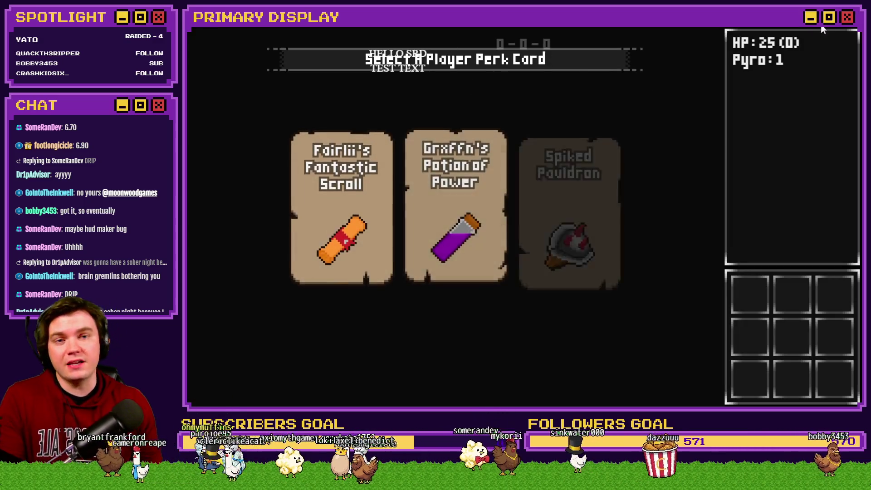
pyautogui.click(823, 29)
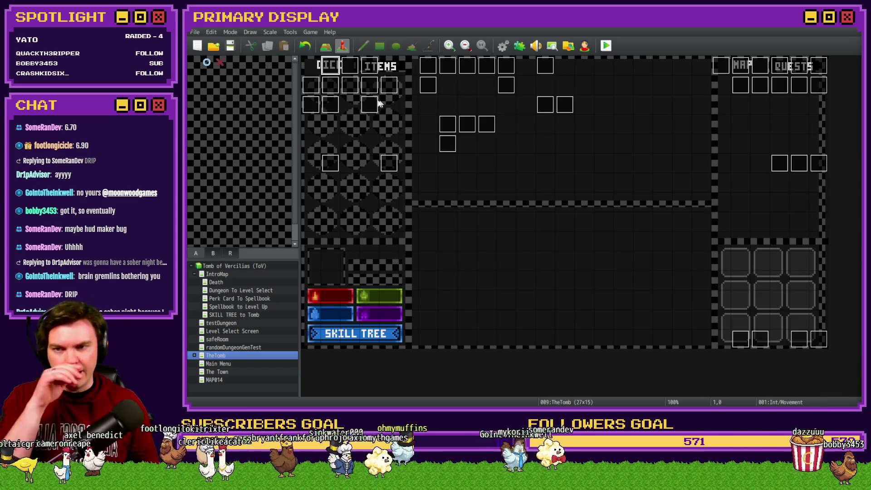
# Open the Tomb Master event and read through its pages 4, 3 and 5
pyautogui.doubleClick(309, 97)
pyautogui.click(367, 105)
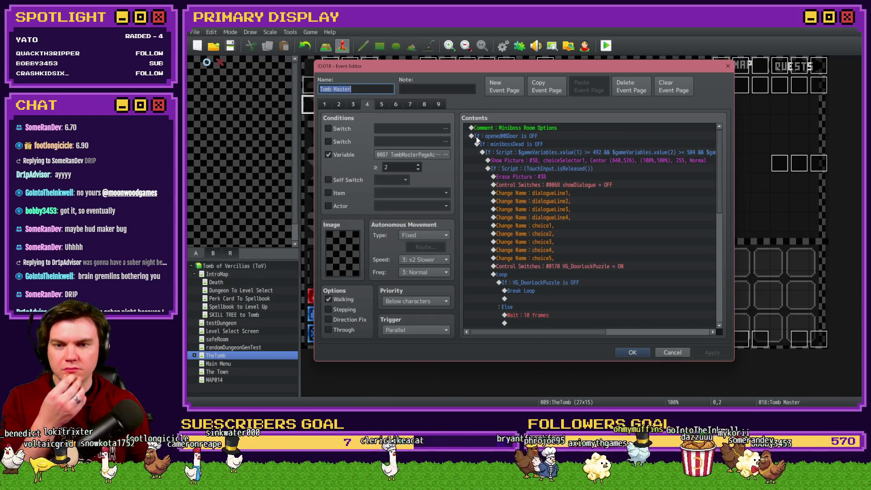
pyautogui.scroll(-7, 526, 188)
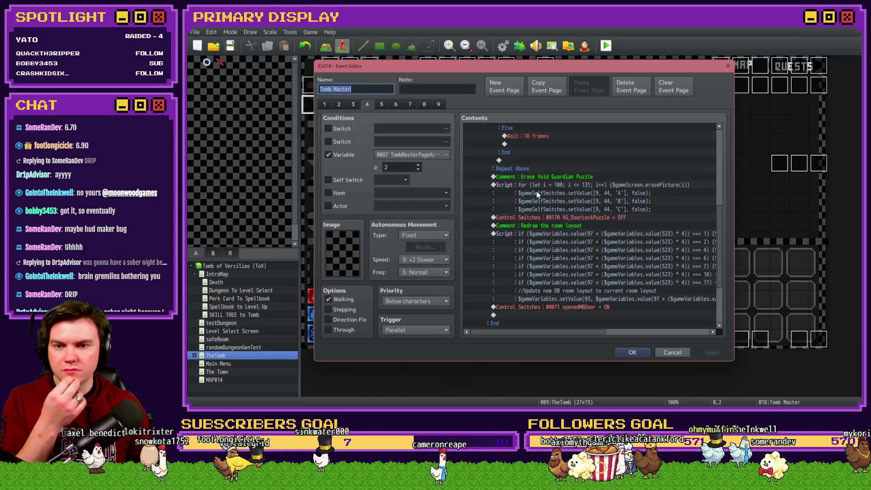
pyautogui.scroll(-2, 539, 195)
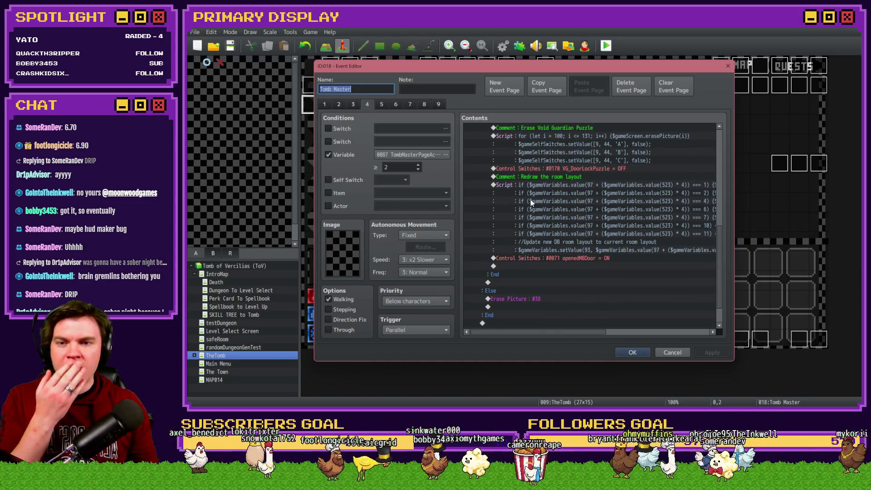
pyautogui.scroll(-2, 541, 190)
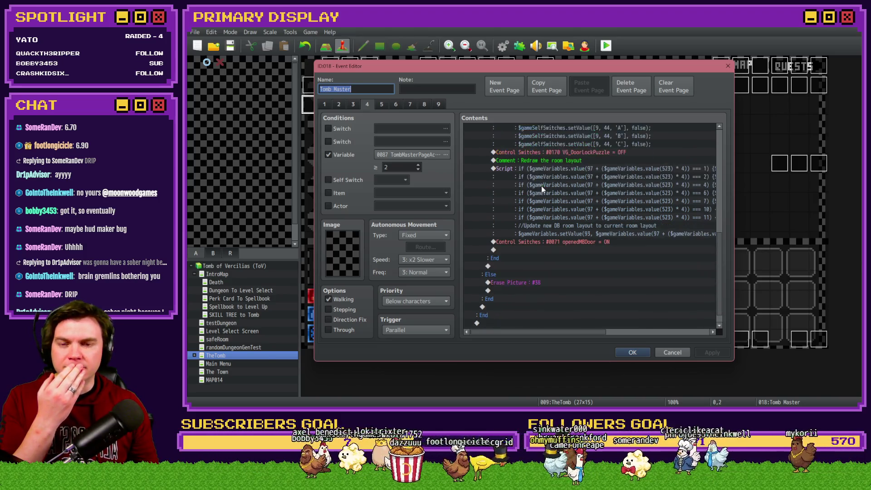
pyautogui.click(351, 104)
pyautogui.scroll(-2, 556, 214)
pyautogui.scroll(-12, 558, 212)
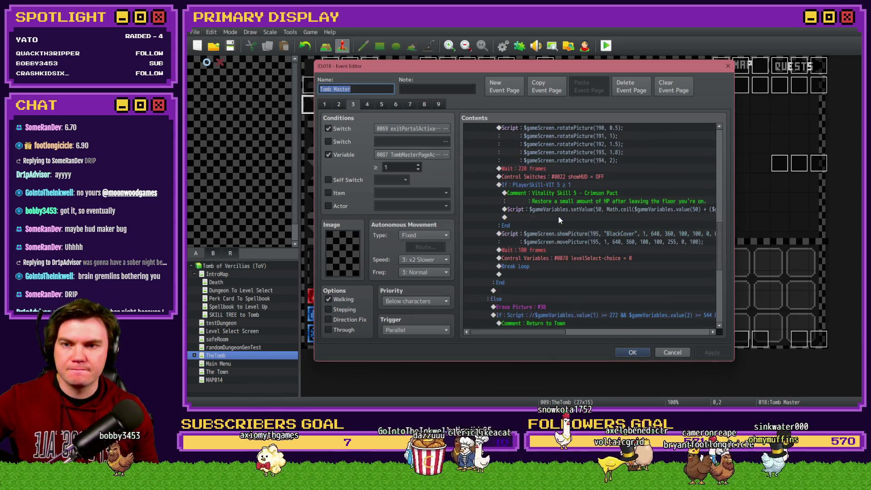
pyautogui.click(382, 105)
# Swap from Tomb Master to the Int/Movement event, review its page 4 commands, and close it
pyautogui.click(638, 356)
pyautogui.doubleClick(329, 69)
pyautogui.click(367, 105)
pyautogui.moveTo(720, 131); pyautogui.dragTo(725, 184)
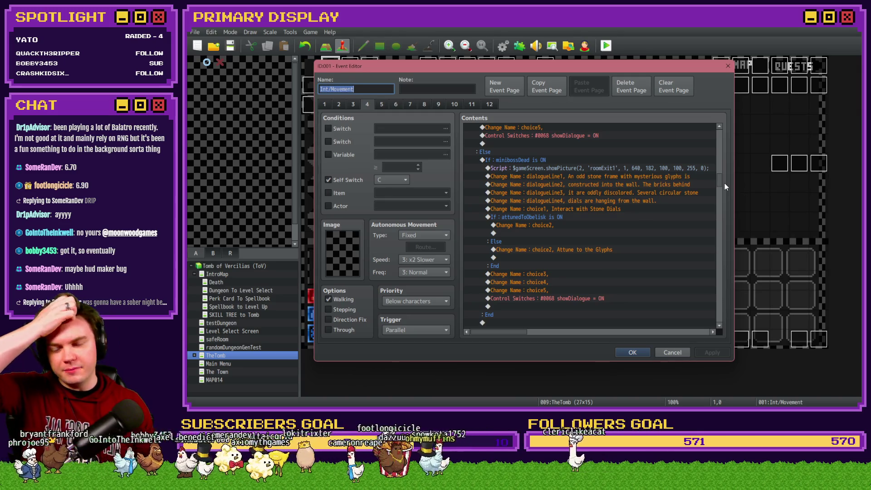
pyautogui.moveTo(725, 183); pyautogui.dragTo(725, 183)
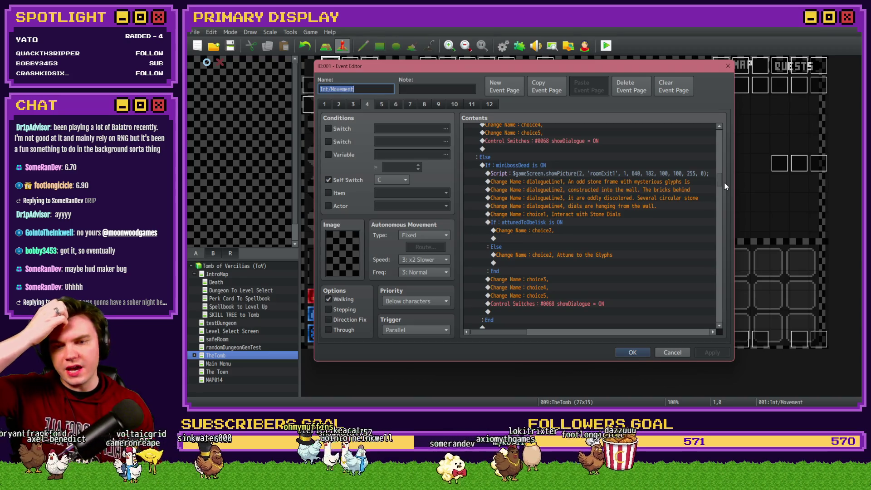
pyautogui.moveTo(725, 182); pyautogui.dragTo(724, 196)
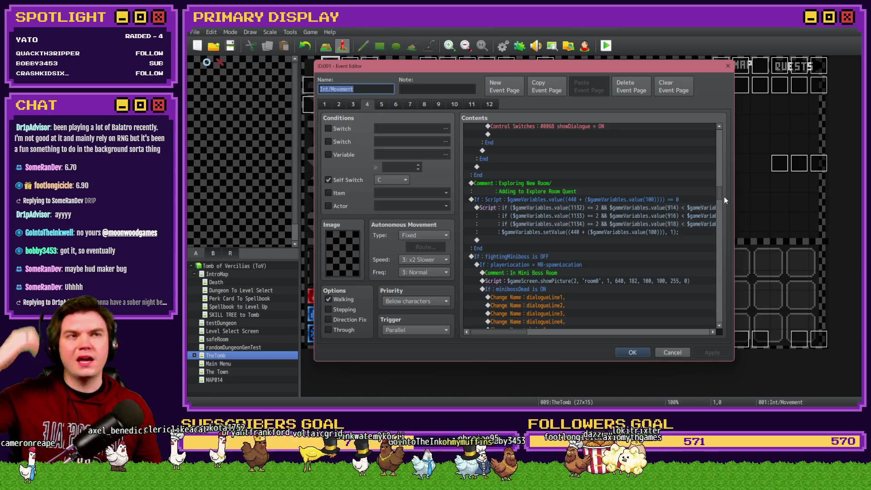
pyautogui.click(647, 350)
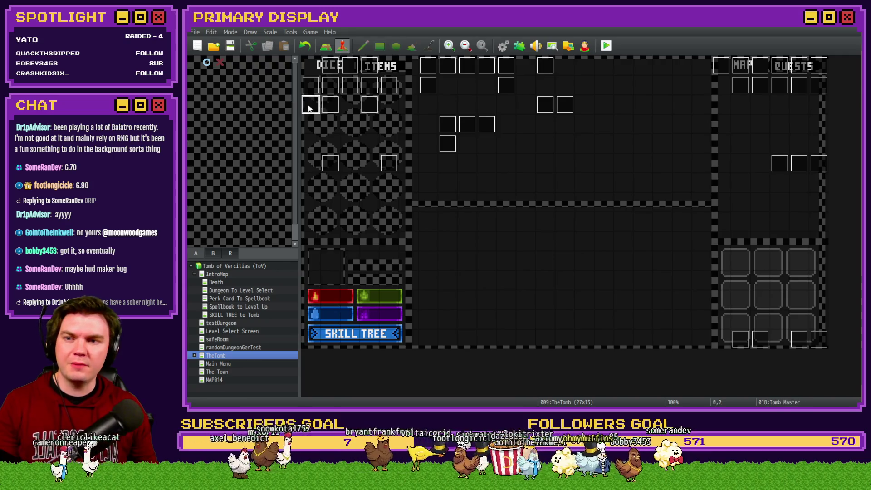
# Reopen Tomb Master and locate its Control Switches #0164 portalPuzzle = ON command
pyautogui.doubleClick(309, 108)
pyautogui.scroll(-6, 568, 201)
pyautogui.scroll(-5, 570, 200)
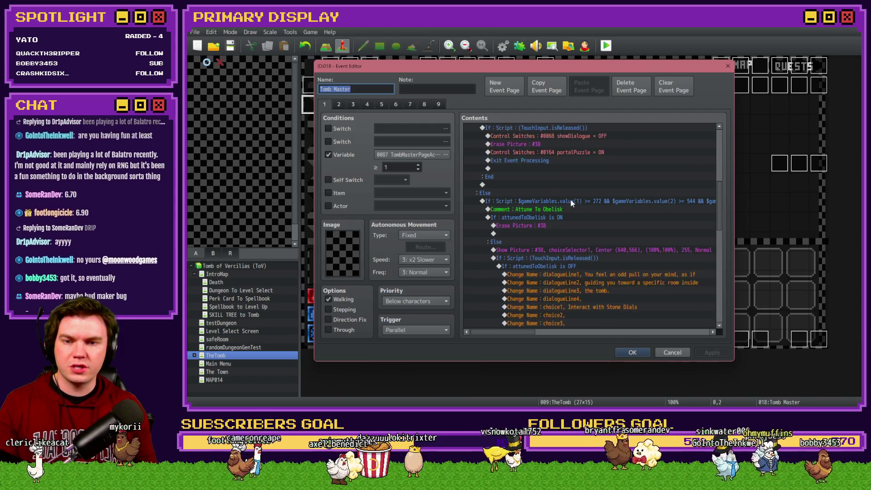
pyautogui.scroll(5, 571, 202)
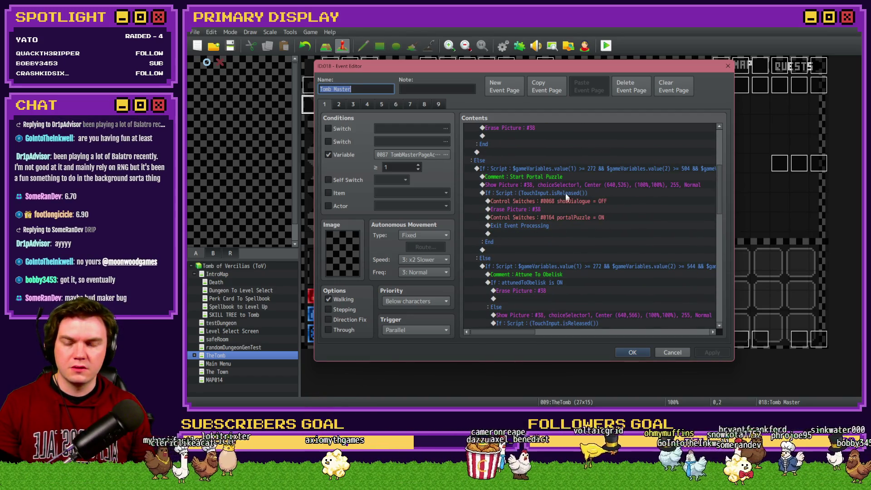
pyautogui.click(568, 217)
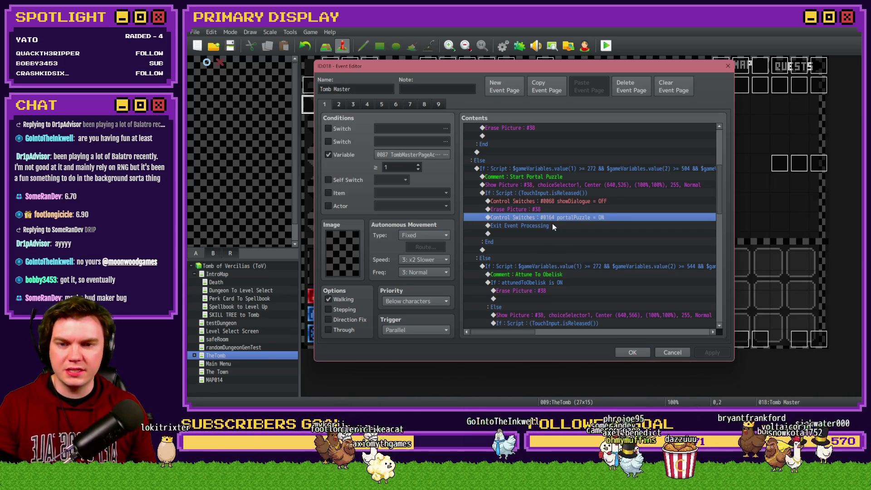
# Close the editor and start a new playtest, answering the save prompt
pyautogui.press('Return')
pyautogui.hotkey('alt', 'F4')
pyautogui.click(530, 227)
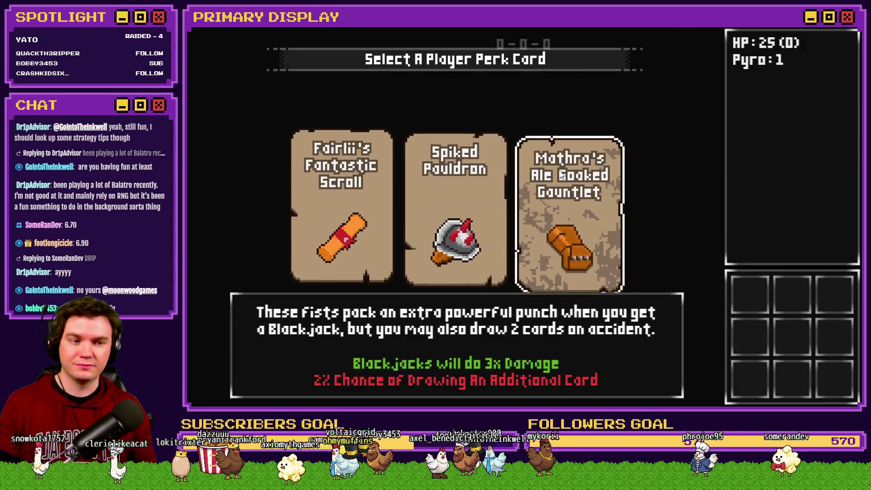
# Take the Spiked Pauldron perk and walk three squares down the corridor
pyautogui.click(450, 181)
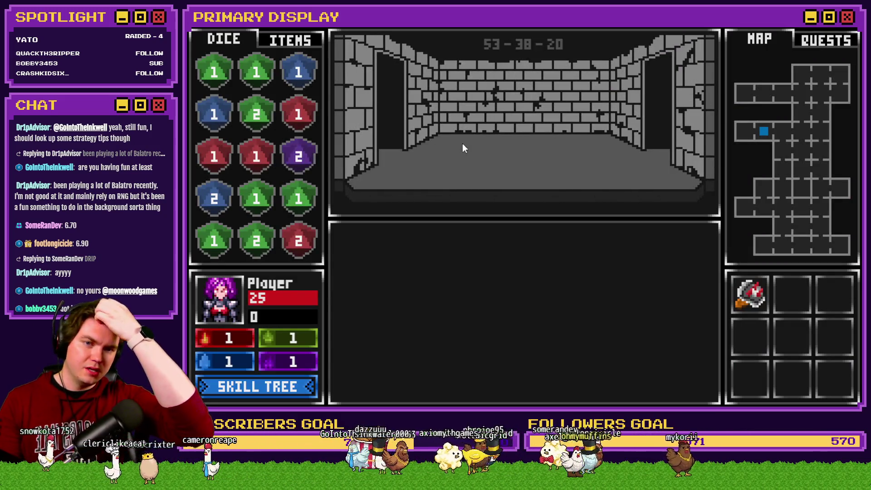
pyautogui.press('w')
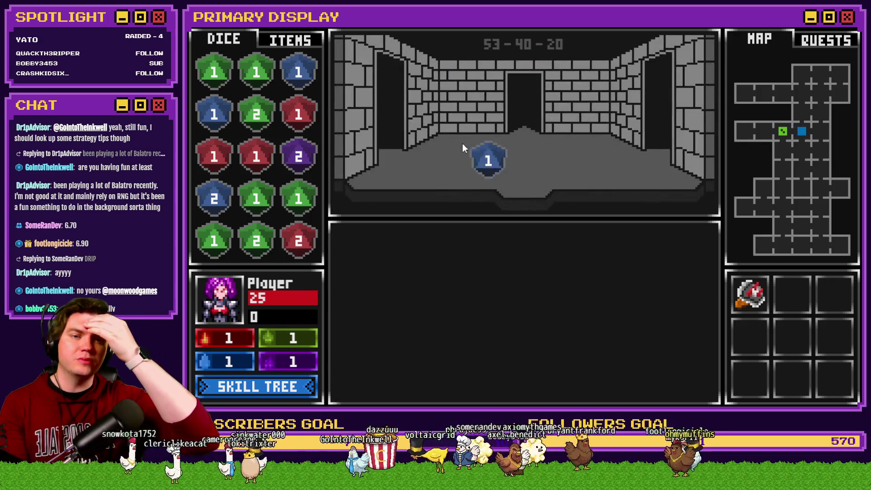
pyautogui.press('w')
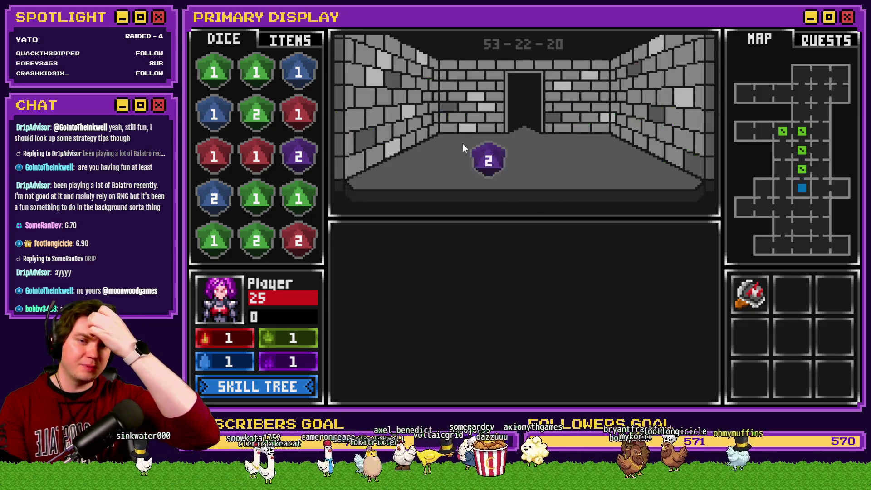
pyautogui.press('w')
pyautogui.press('w')
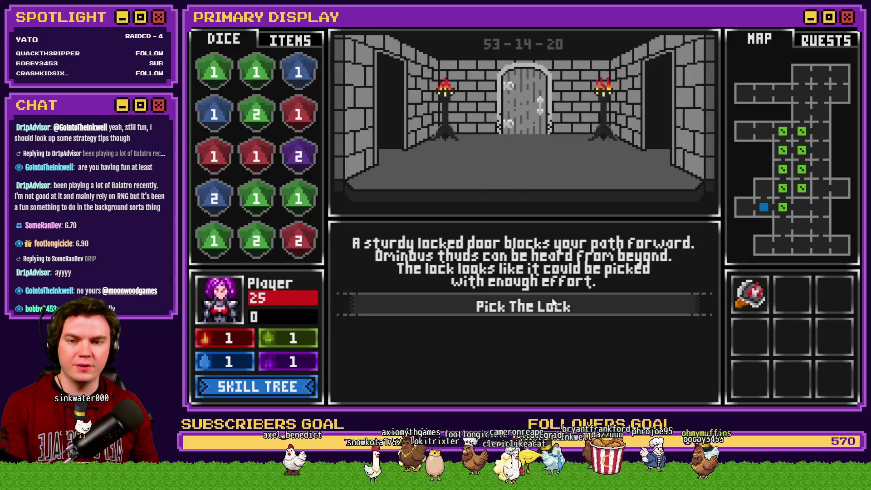
# Pick the door's lock by clearing gem groups until it opens
pyautogui.click(547, 307)
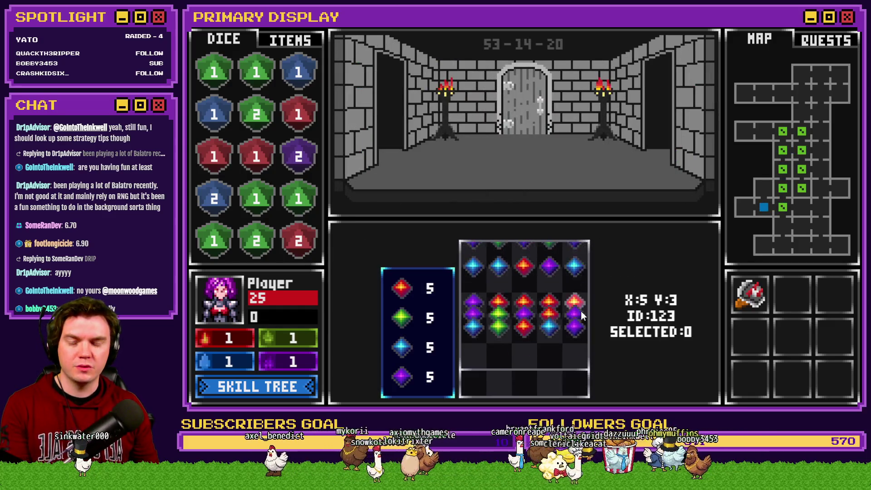
pyautogui.click(499, 303)
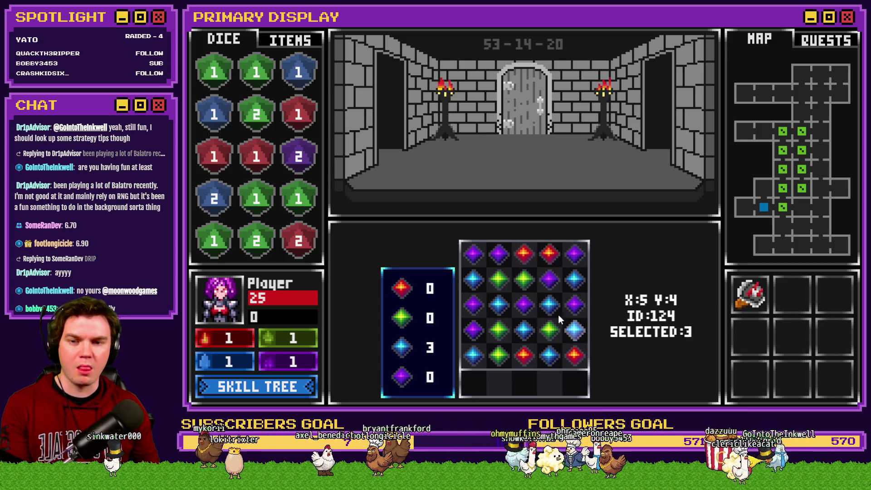
pyautogui.click(508, 352)
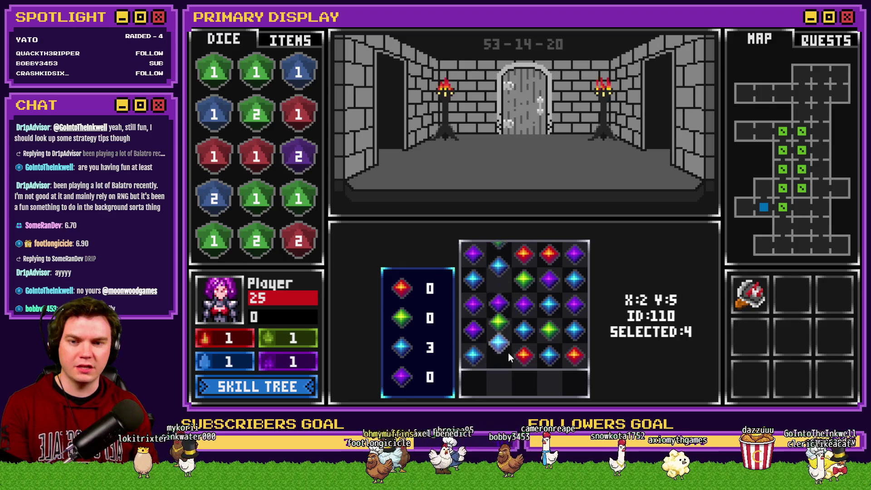
pyautogui.click(506, 358)
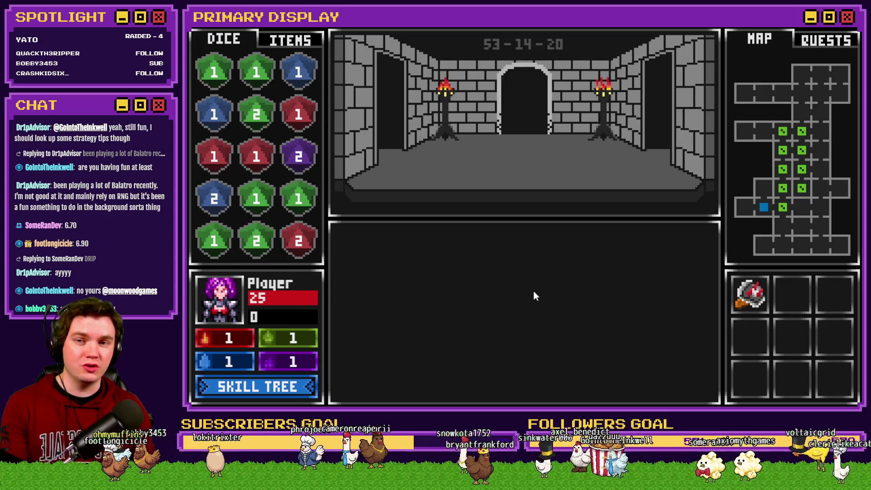
# Fight Danathar at blackjack, splitting the 3s and hitting both hands to 24 and 23
pyautogui.press('w')
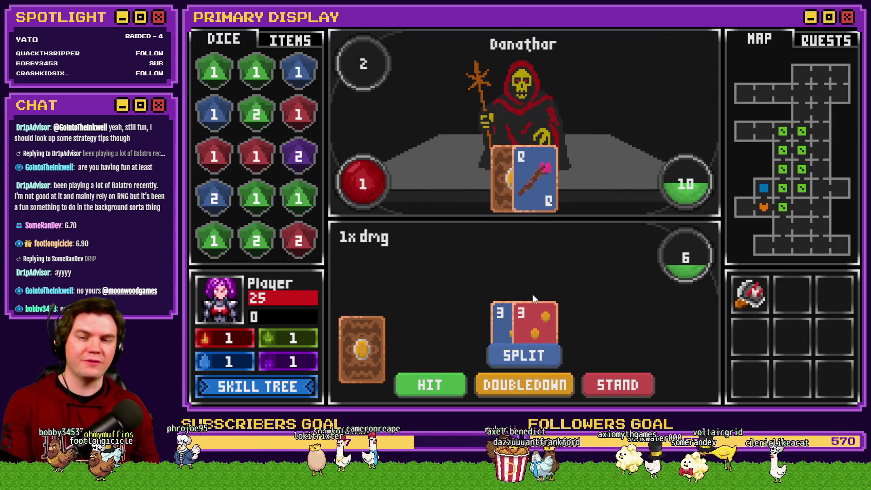
pyautogui.click(527, 353)
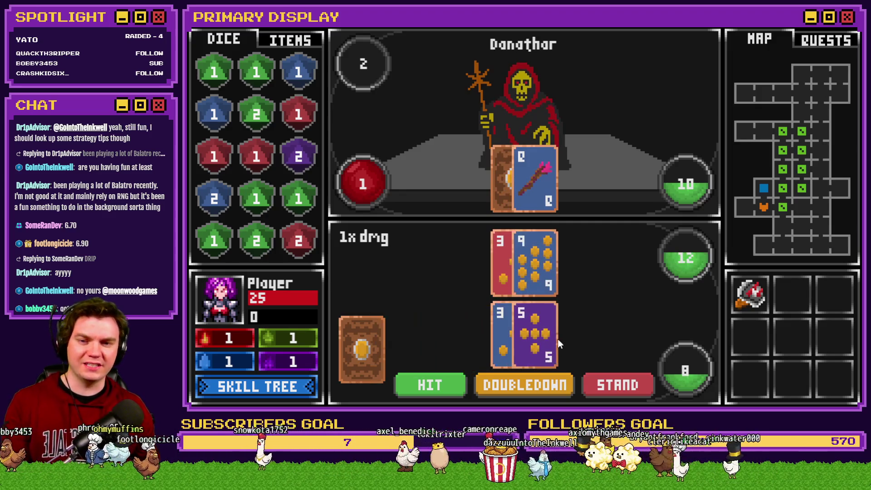
pyautogui.moveTo(362, 350); pyautogui.dragTo(530, 332)
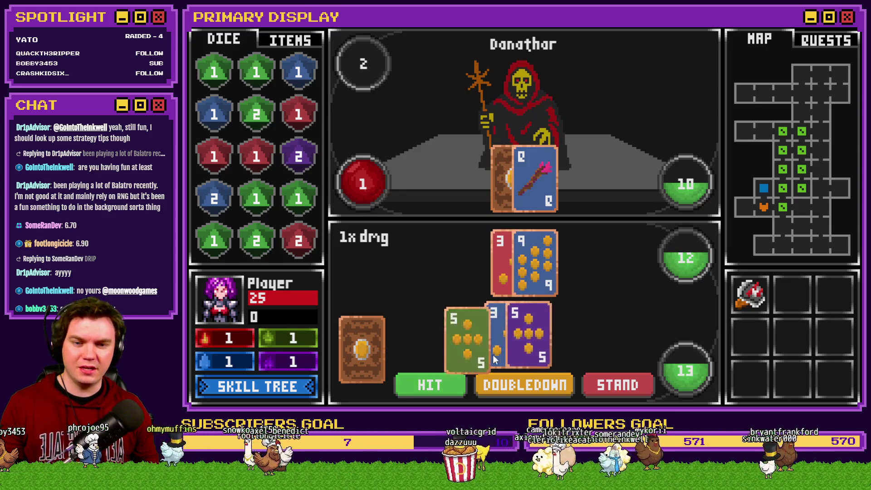
pyautogui.moveTo(361, 349); pyautogui.dragTo(516, 265)
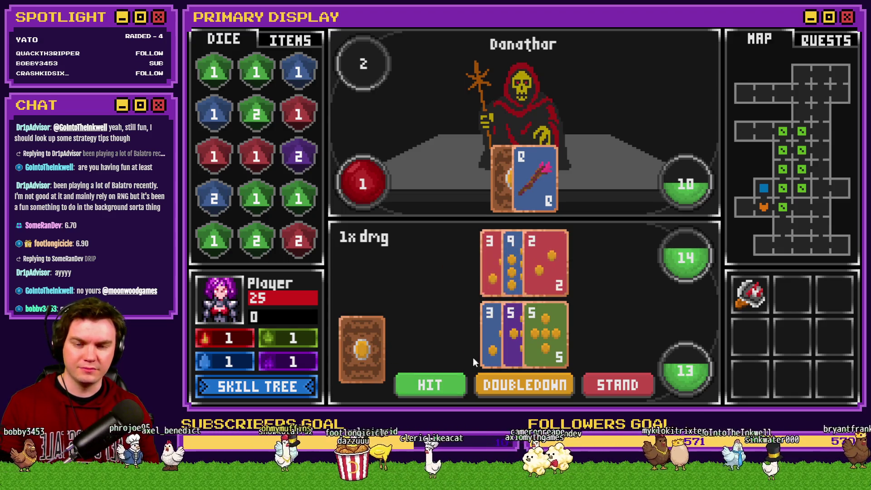
pyautogui.click(453, 380)
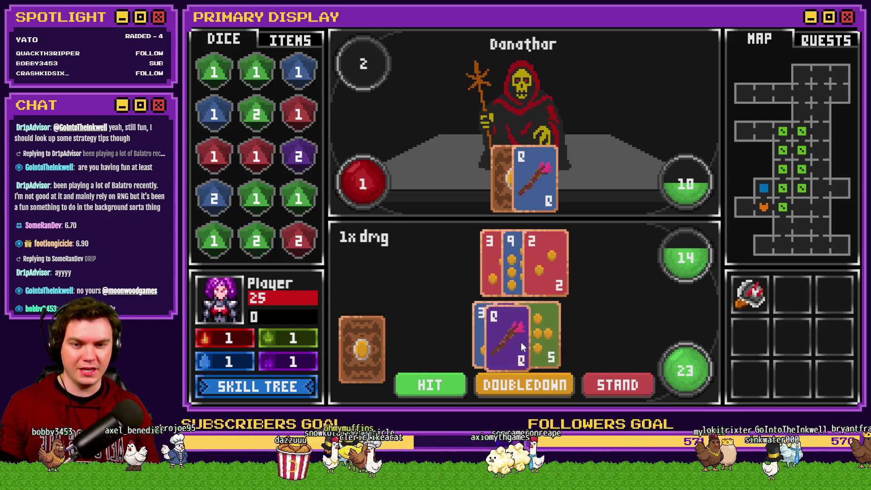
pyautogui.click(440, 388)
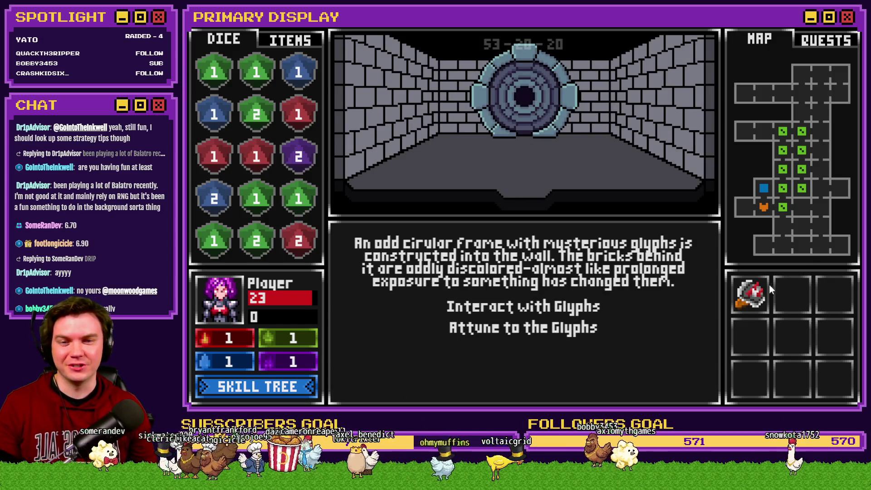
# View the glyph frame's portal puzzle, back out of it, and close the playtest
pyautogui.moveTo(761, 296)
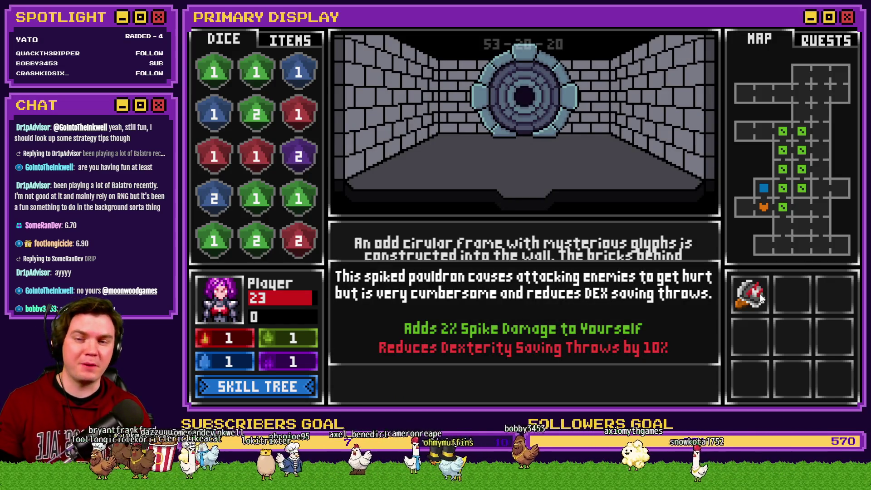
pyautogui.click(521, 309)
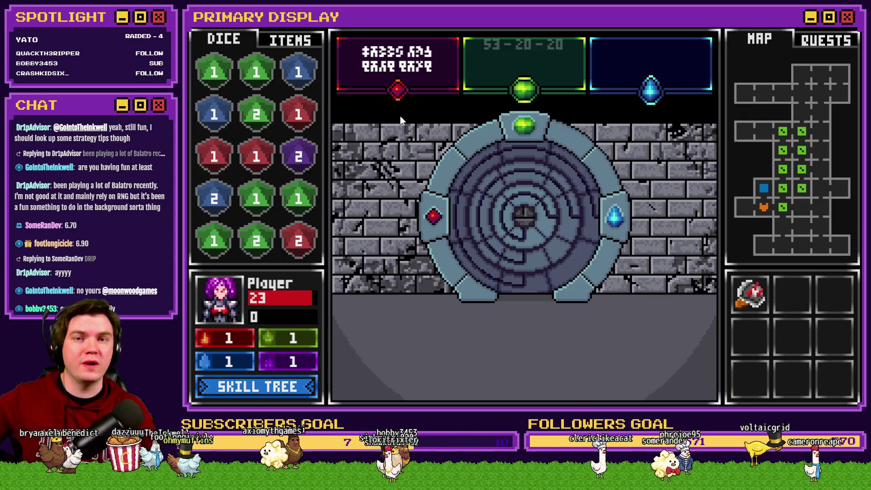
pyautogui.press('w')
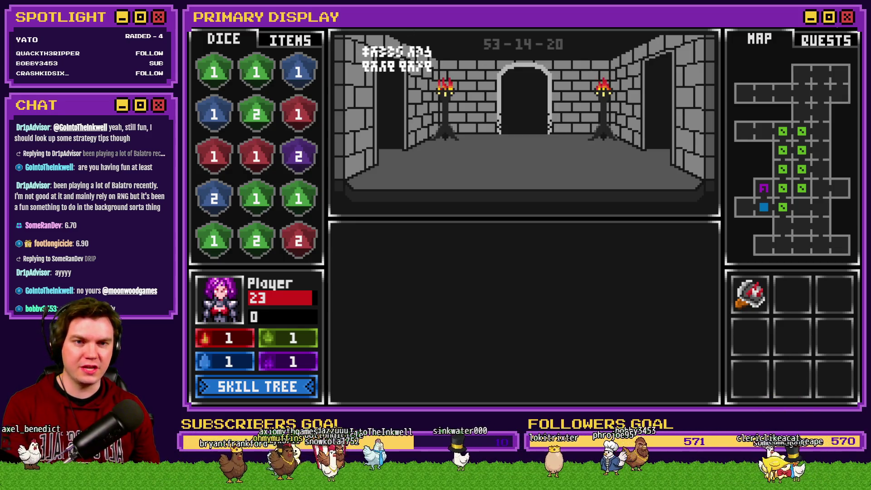
pyautogui.hotkey('alt', 'F4')
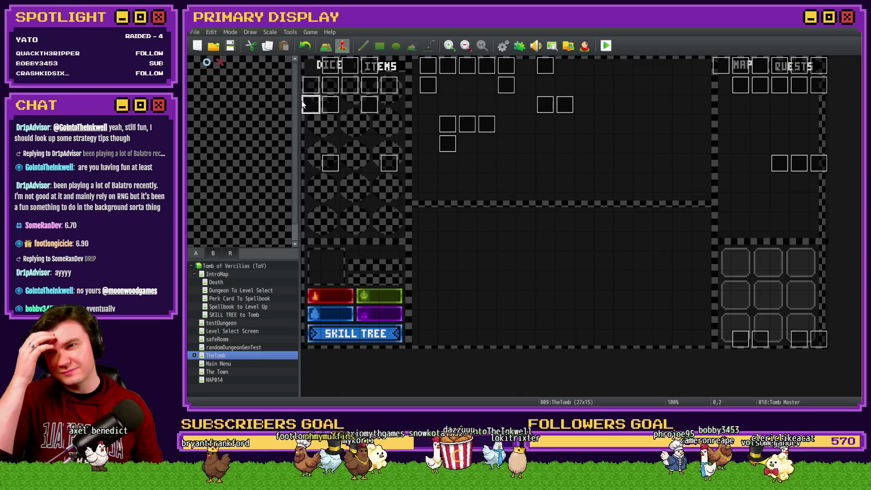
# Dismiss Tomb Master, open the portalPuzzle event, and scroll through page 1's setup commands
pyautogui.doubleClick(310, 103)
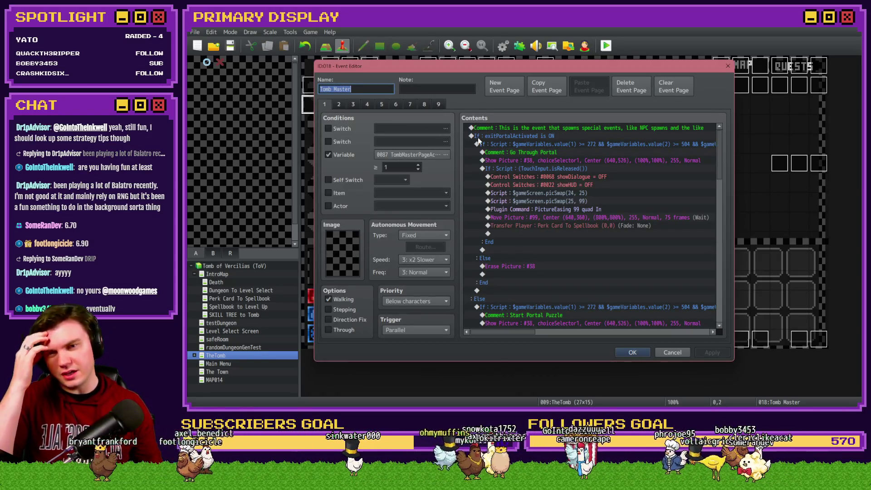
pyautogui.click(681, 352)
pyautogui.doubleClick(545, 108)
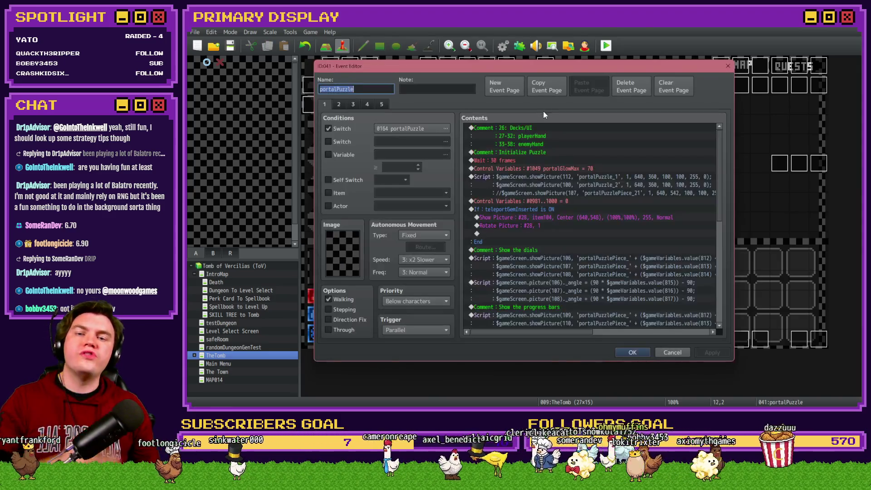
pyautogui.click(506, 161)
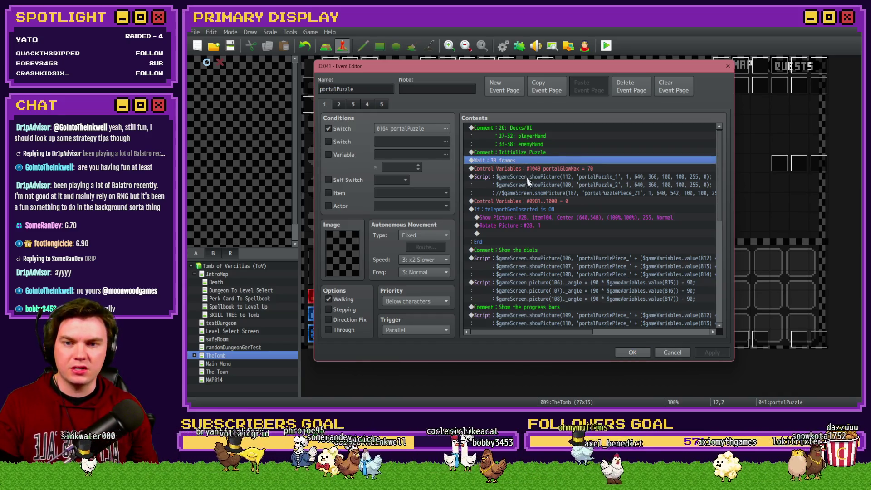
pyautogui.click(332, 105)
pyautogui.click(325, 105)
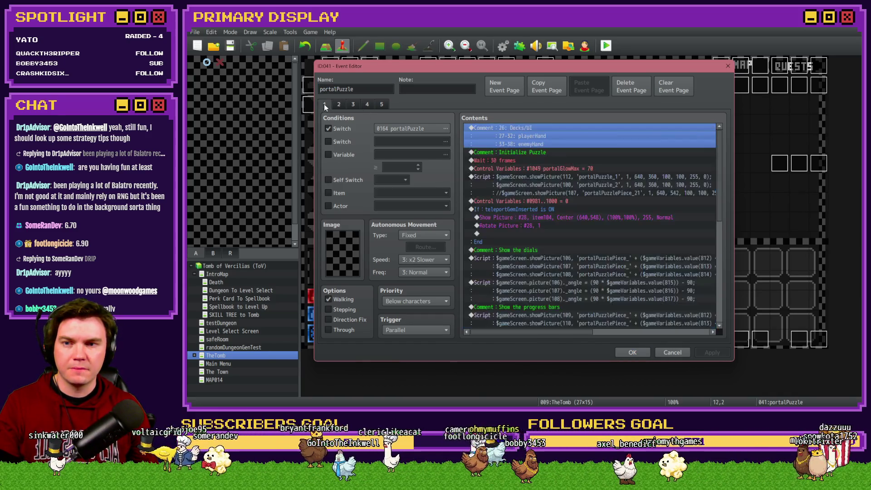
pyautogui.scroll(-10, 590, 234)
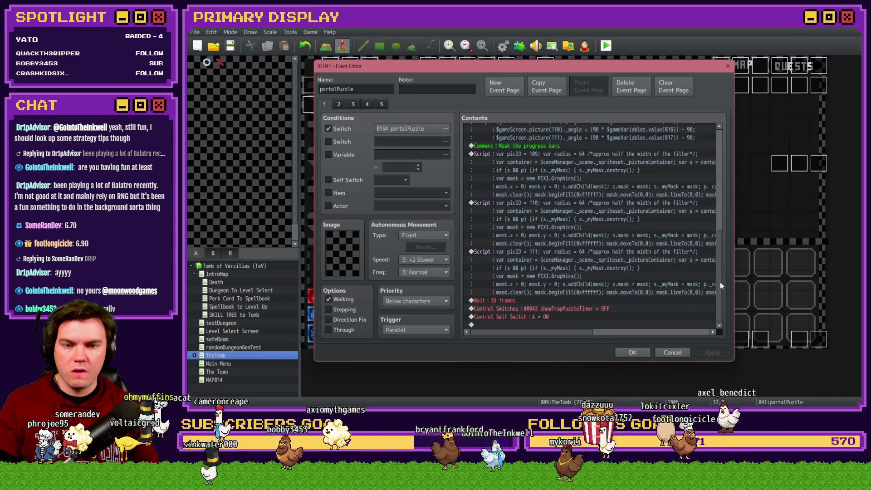
pyautogui.moveTo(720, 282); pyautogui.dragTo(726, 169)
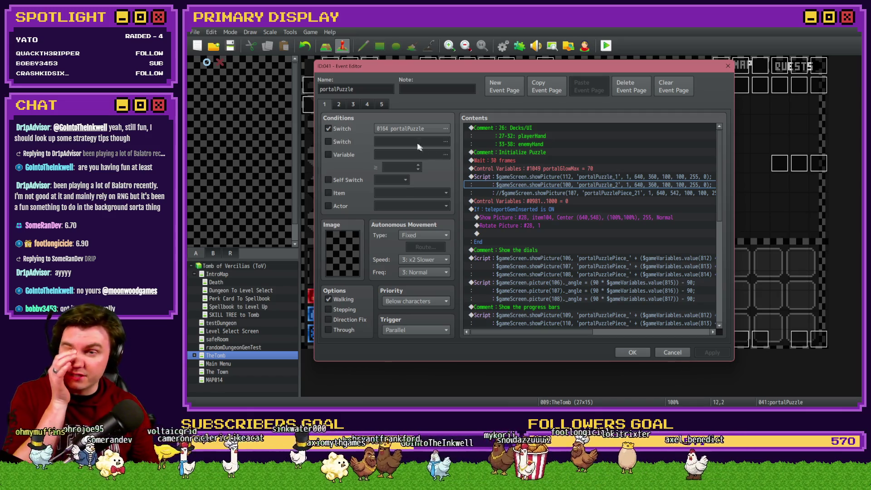
# Check page 2's exit-button Show Picture command, then review page 1's progress-bar scripts
pyautogui.click(338, 105)
pyautogui.click(526, 144)
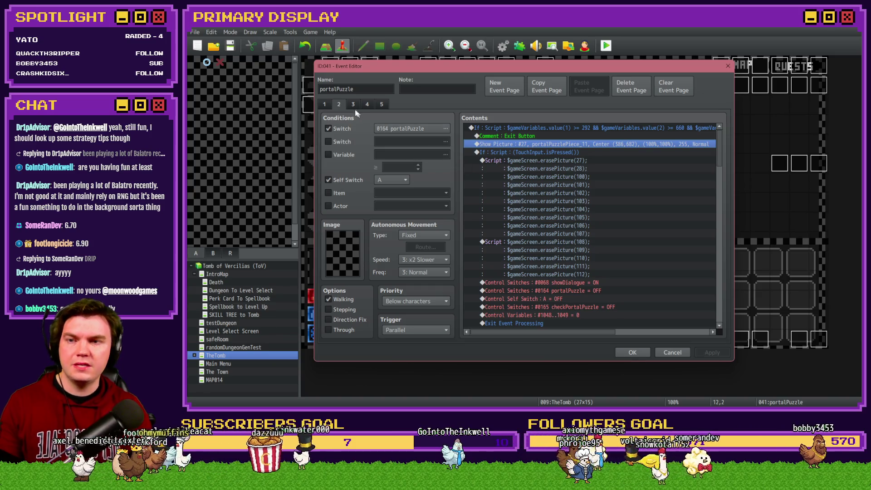
pyautogui.click(325, 104)
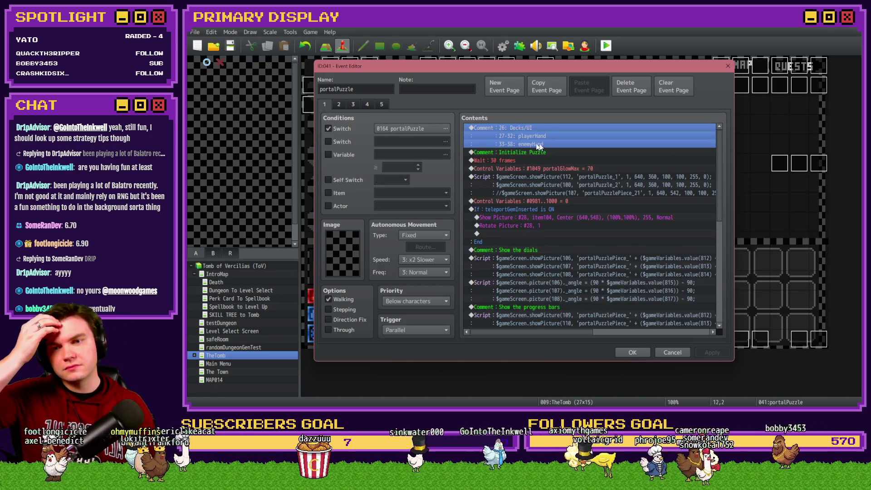
pyautogui.moveTo(720, 148); pyautogui.dragTo(717, 257)
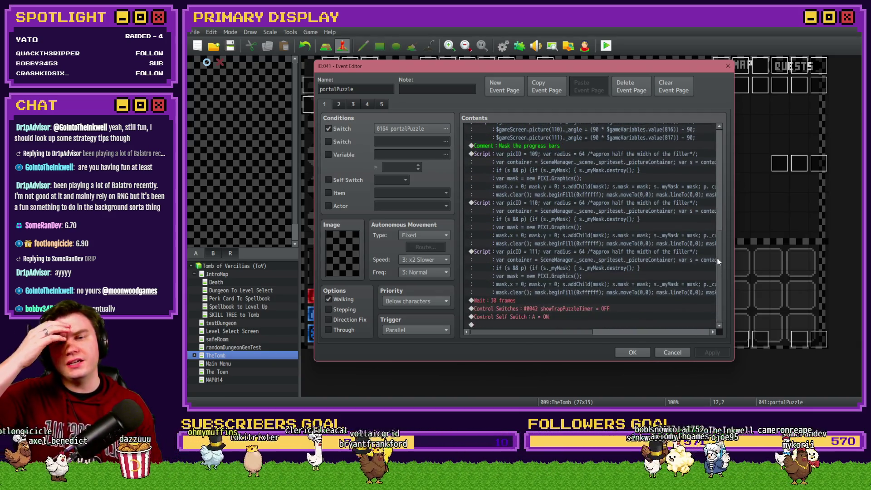
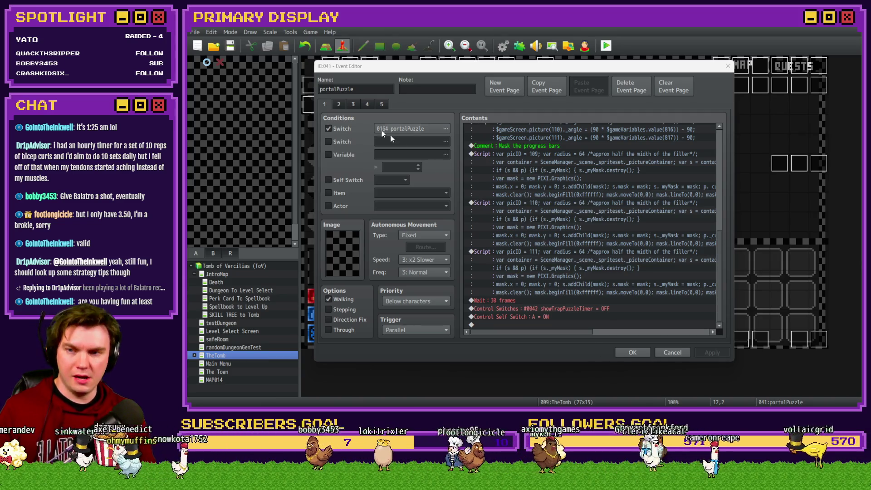
# Compare the portalPuzzle event's pages, return to page 2, and confirm the Event Editor
pyautogui.click(340, 104)
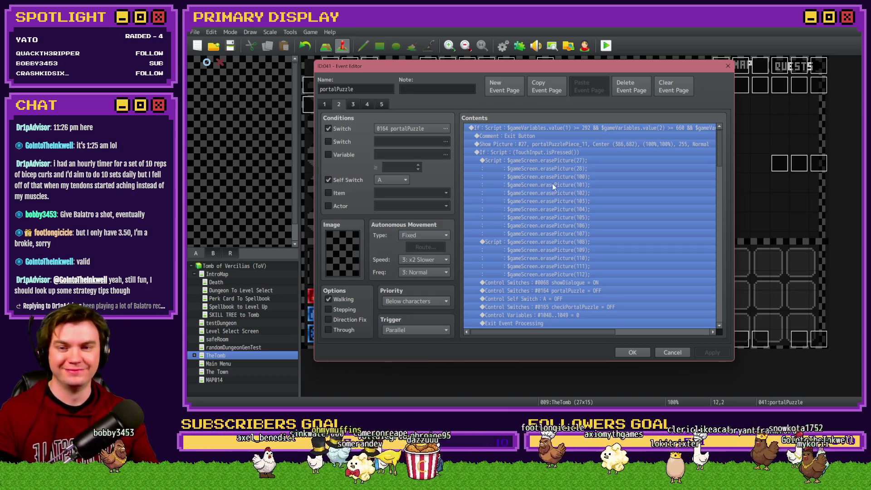
pyautogui.click(330, 105)
pyautogui.click(339, 104)
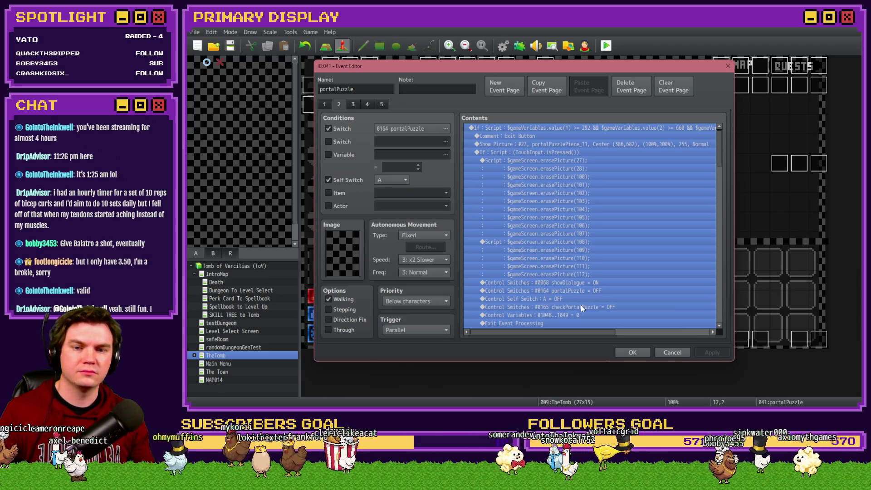
pyautogui.click(631, 352)
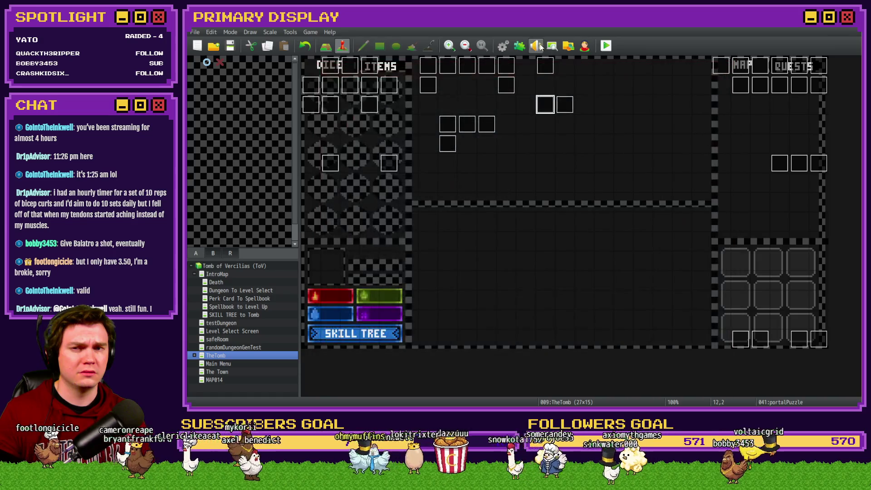
# Save the project, start a playtest, and check the F9 debug switch list
pyautogui.click(608, 50)
pyautogui.click(489, 229)
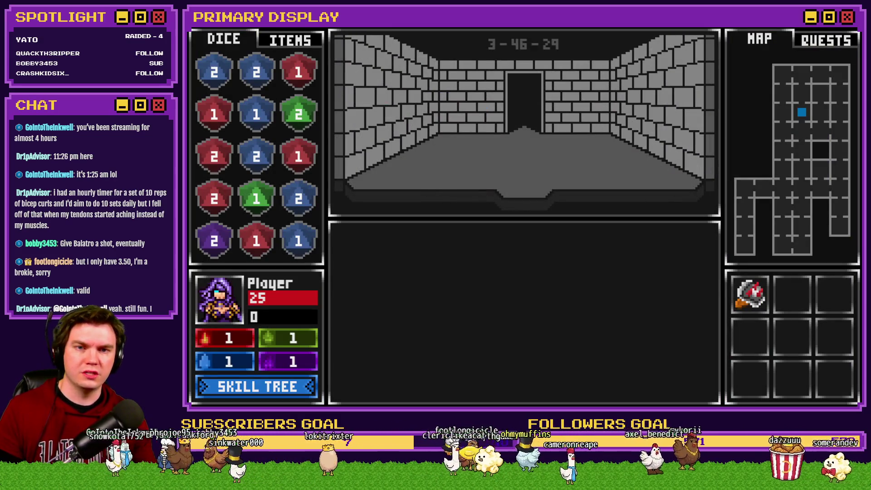
pyautogui.press('F9')
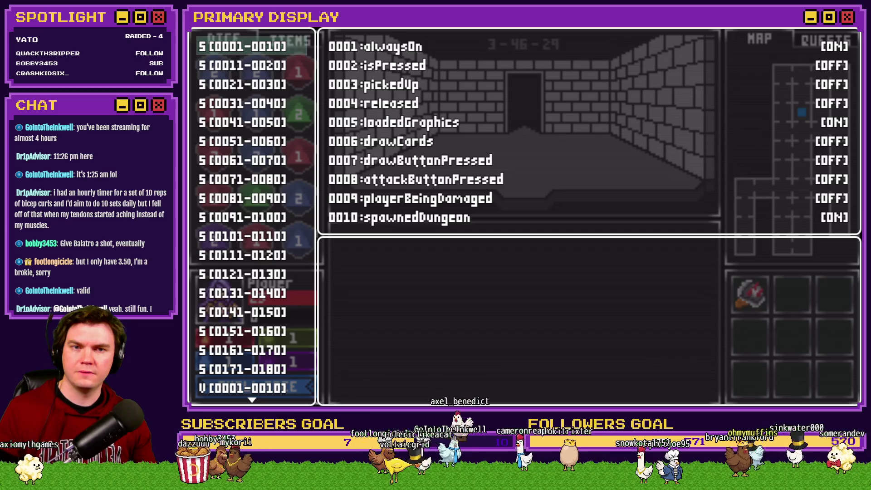
pyautogui.press('Escape')
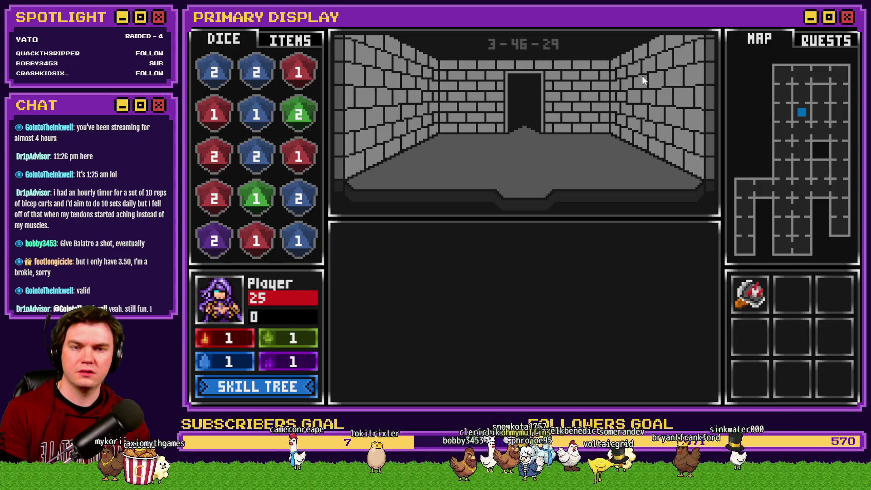
# Walk forward down the corridor and draw another card in the Danathar card battle
pyautogui.press('Up')
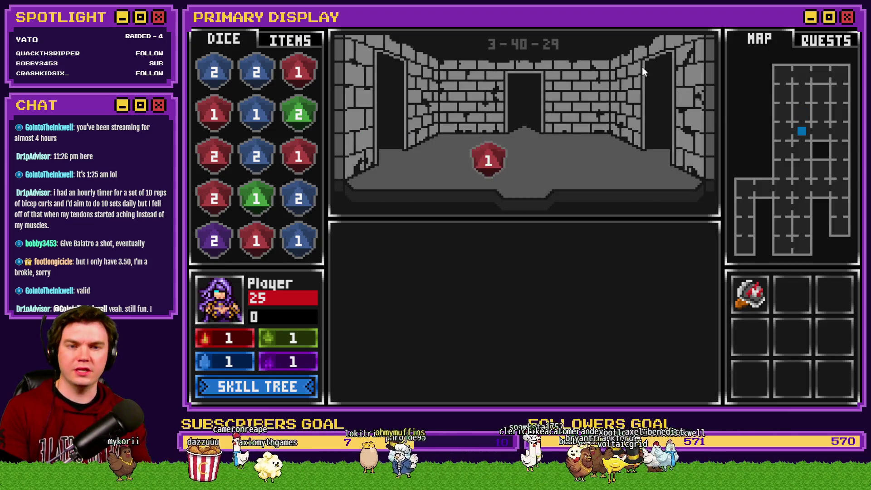
pyautogui.press('Up')
pyautogui.press('Up')
pyautogui.press('Up')
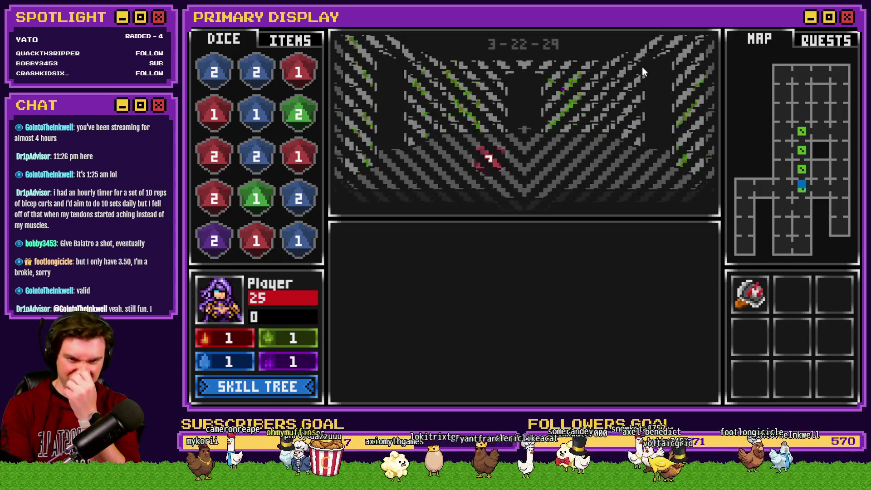
pyautogui.click(569, 303)
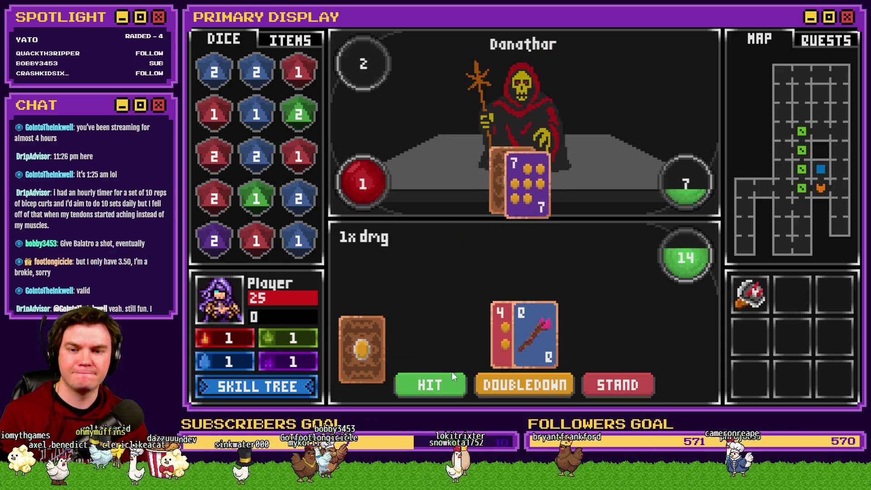
pyautogui.click(437, 378)
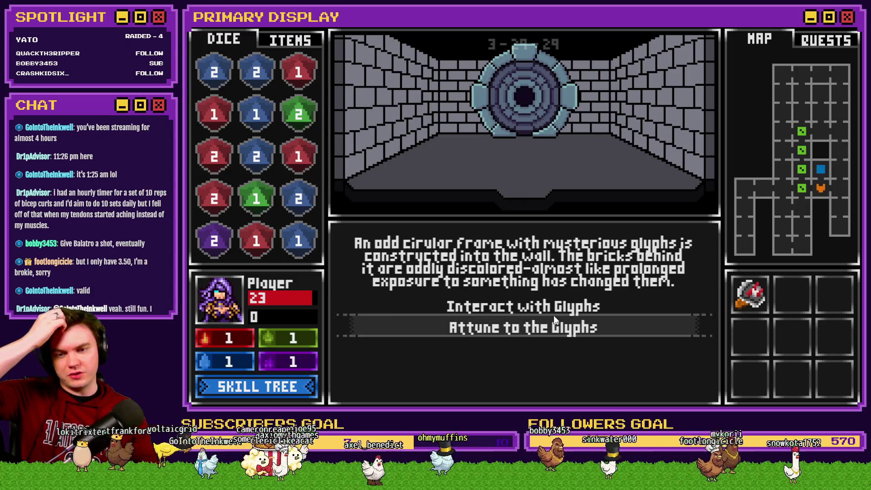
# Choose Interact with Glyphs, solve the glyph portal, and walk through the opened portal
pyautogui.click(554, 306)
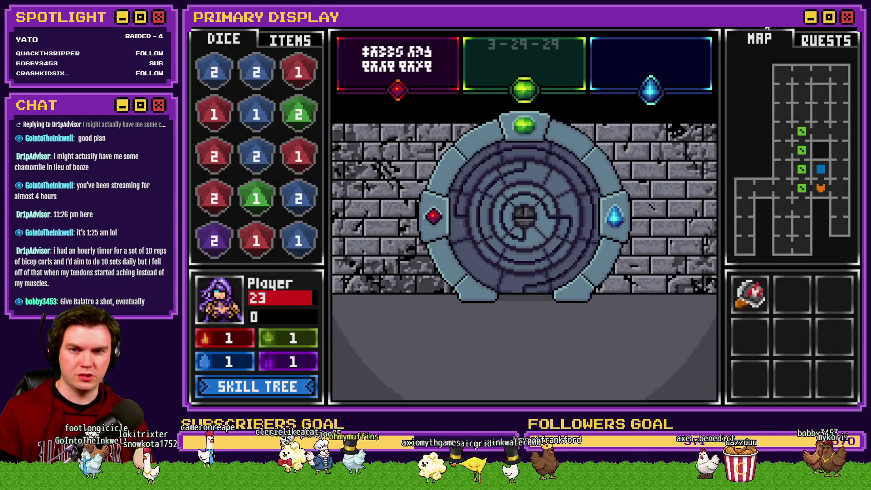
pyautogui.press('Up')
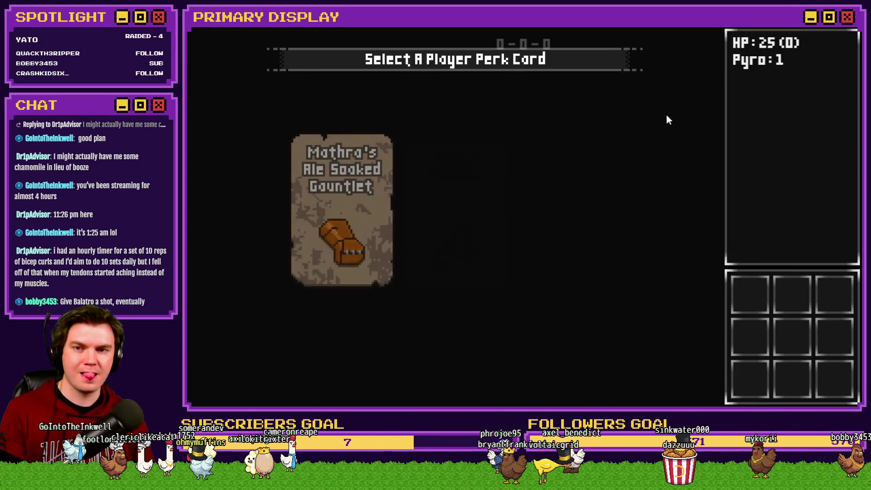
# Take the offered perk card and walk forward to pick up the die
pyautogui.click(443, 170)
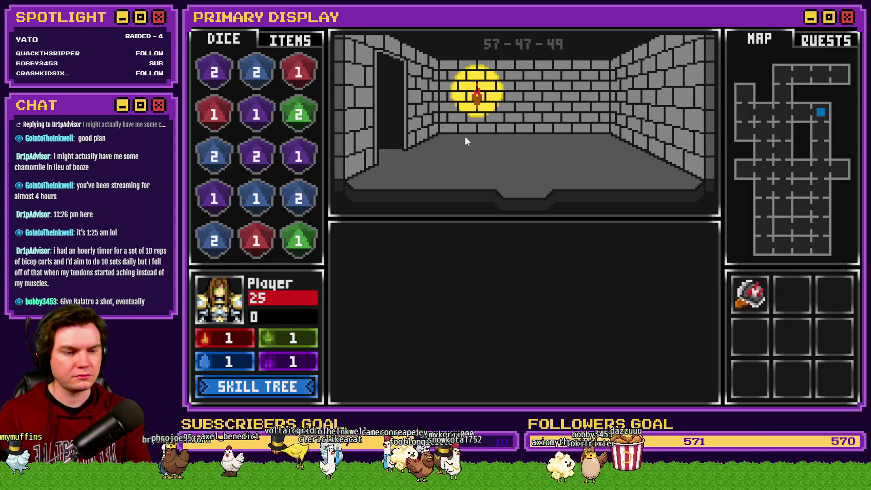
pyautogui.press('w')
pyautogui.press('w')
pyautogui.press('w')
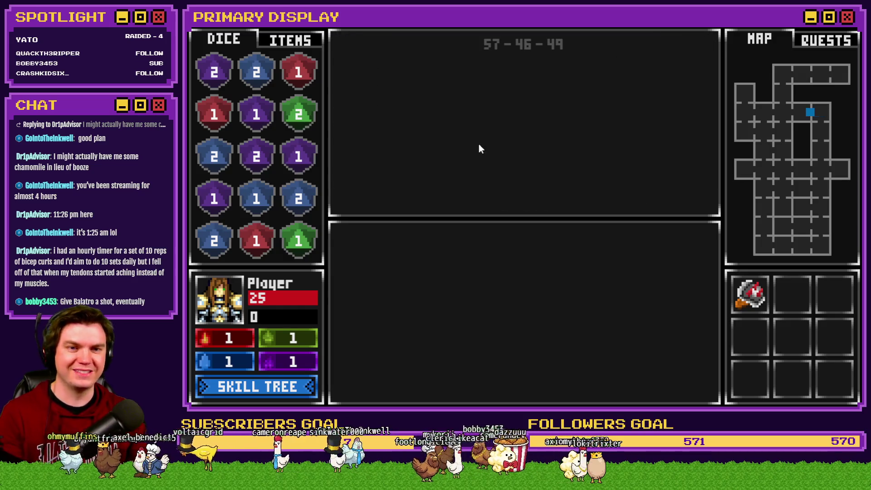
pyautogui.press('w')
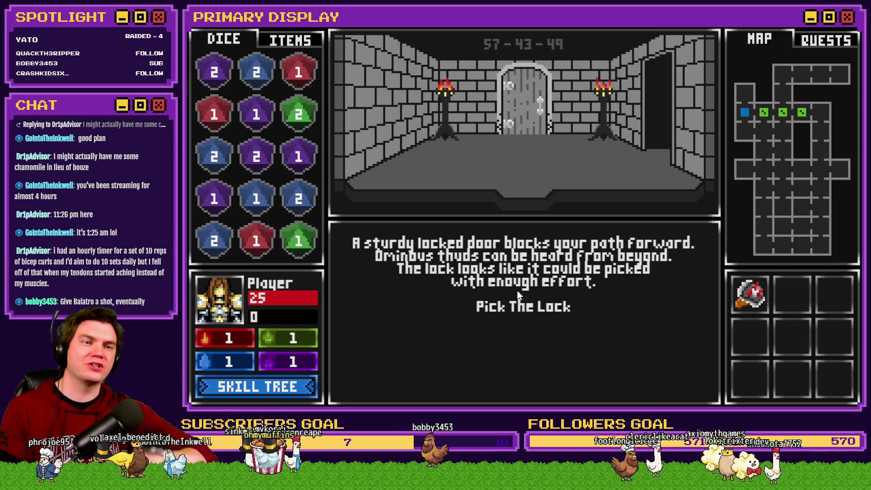
# Pick the door's lock by clearing the gem groups until it opens
pyautogui.click(533, 307)
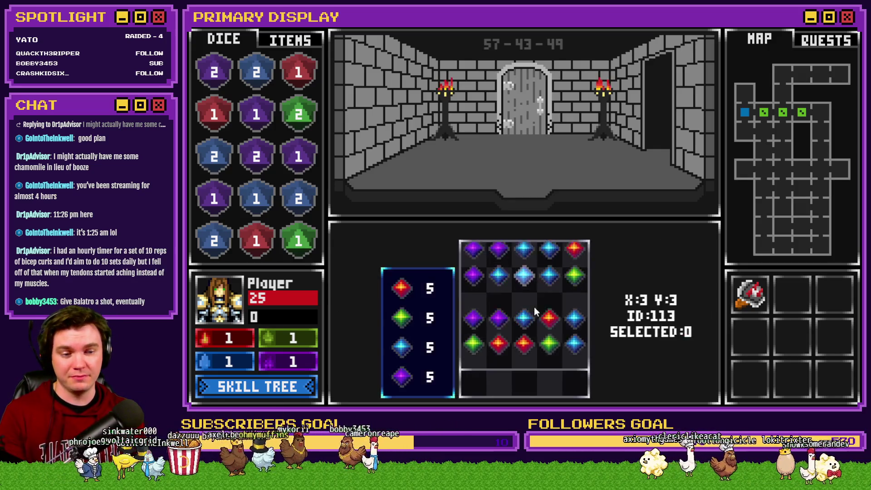
pyautogui.click(527, 306)
pyautogui.click(499, 304)
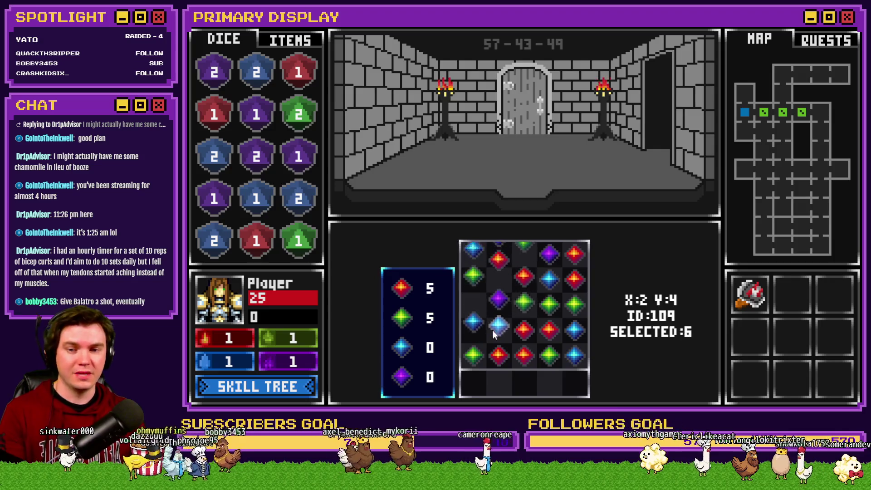
pyautogui.click(536, 335)
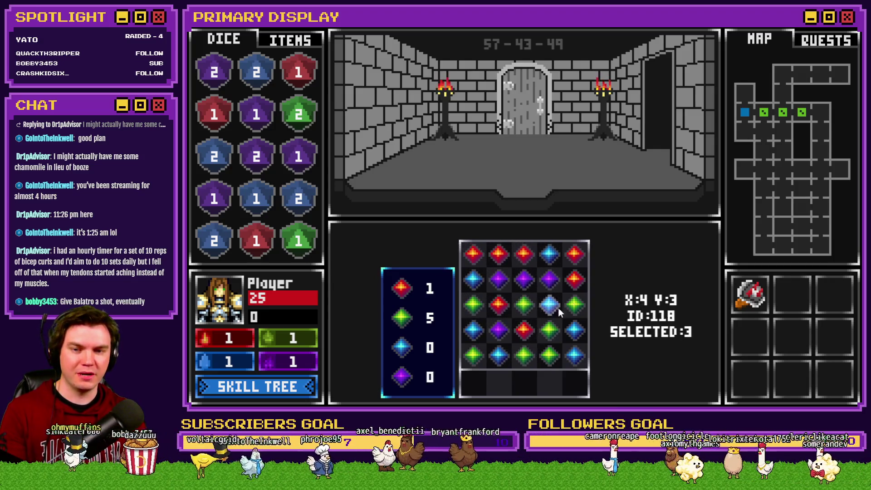
pyautogui.click(547, 282)
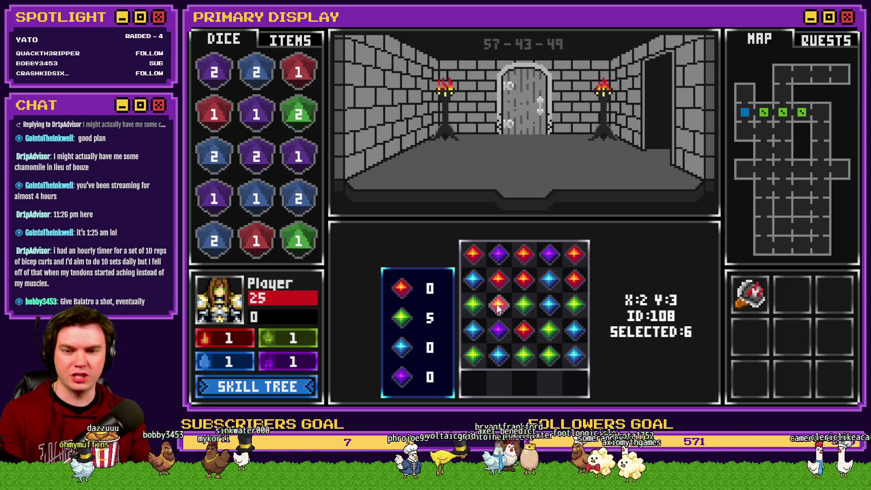
pyautogui.click(565, 336)
pyautogui.click(551, 335)
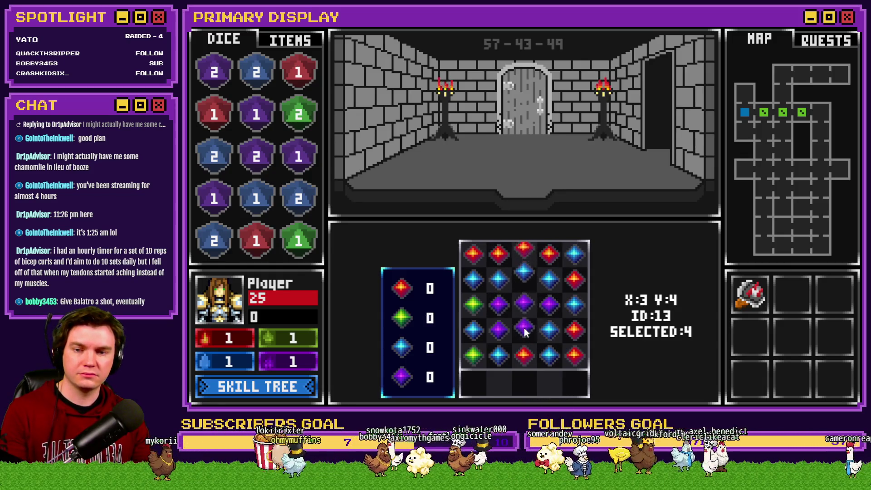
pyautogui.click(524, 322)
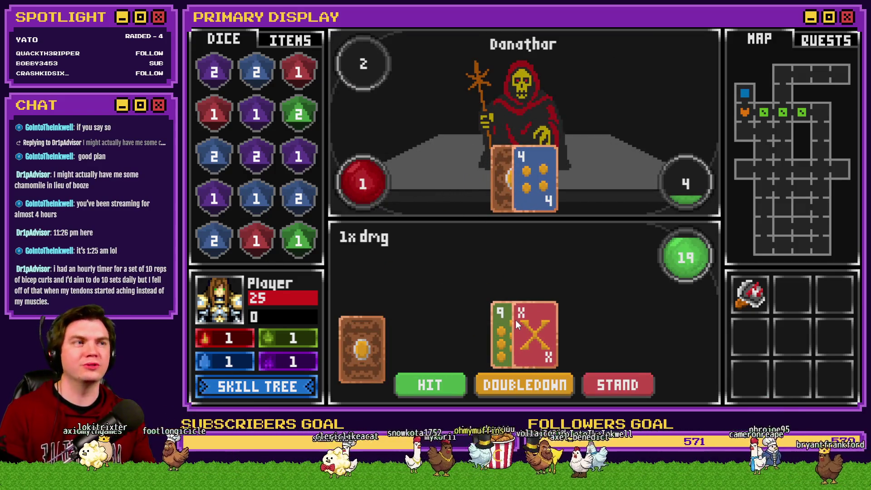
# Stand to end the hand, interact with the portal glyphs, then close the playtest
pyautogui.click(590, 383)
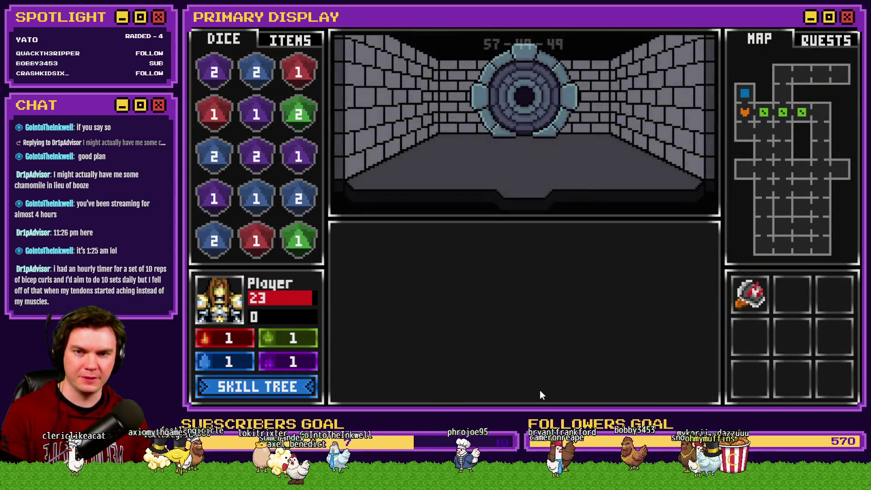
pyautogui.click(524, 309)
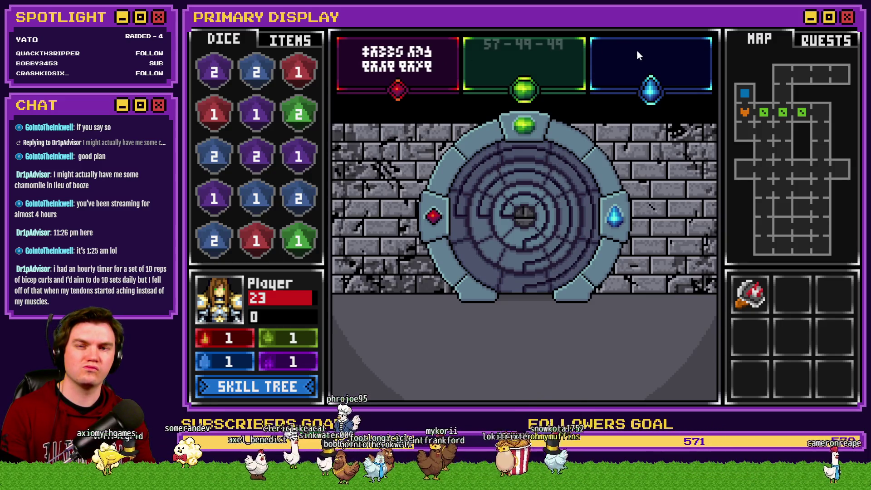
pyautogui.click(847, 17)
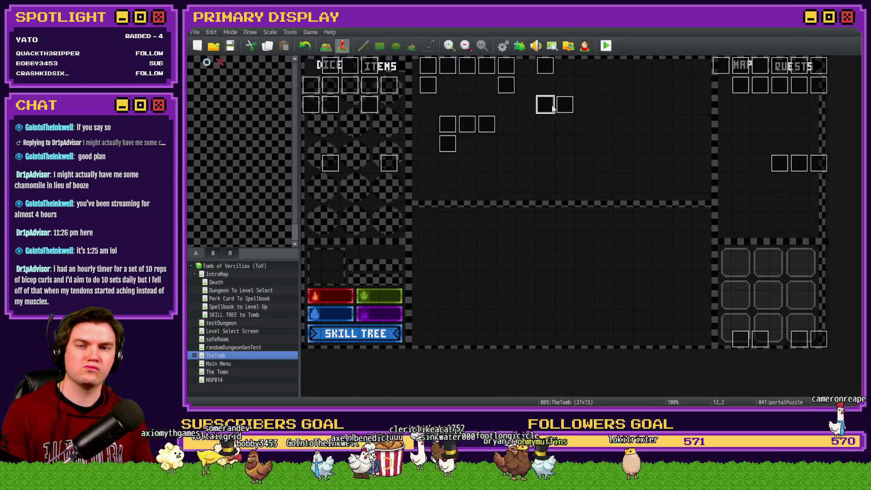
# Delete the 'Wait : 30 frames' command at the end of portalPuzzle's page 1 and close the event
pyautogui.press('Return')
pyautogui.moveTo(721, 142); pyautogui.dragTo(721, 255)
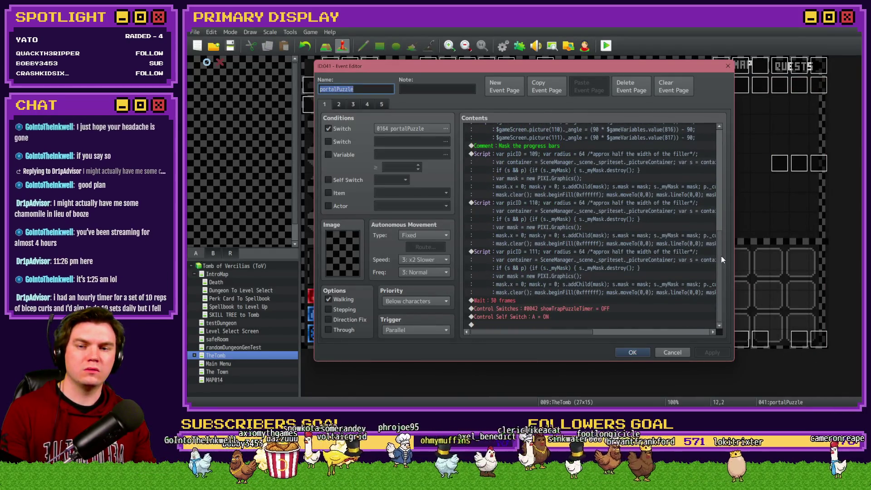
pyautogui.click(554, 300)
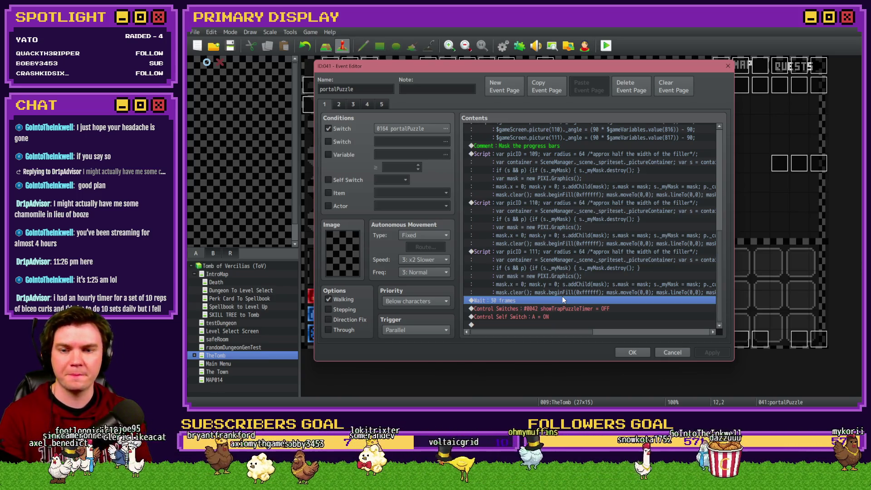
pyautogui.press('Delete')
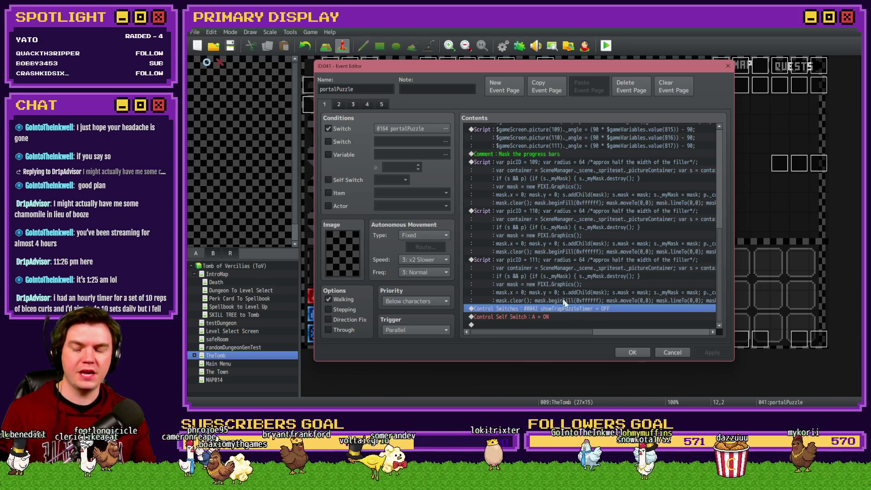
pyautogui.click(632, 352)
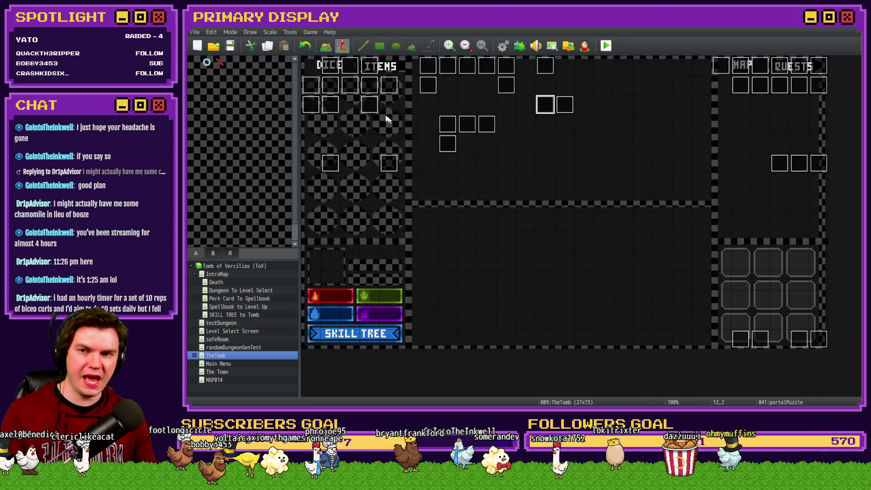
# Open the Int/Movement event on page 3 and scroll down its command list
pyautogui.doubleClick(332, 70)
pyautogui.click(352, 104)
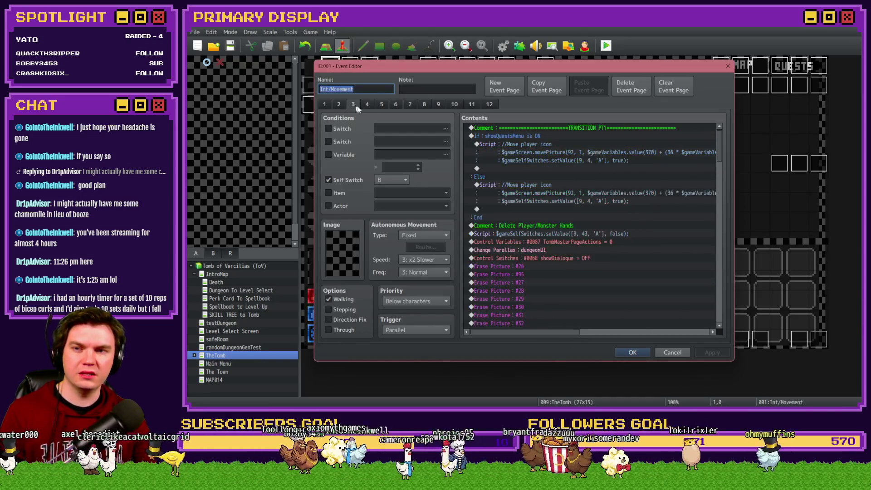
pyautogui.scroll(-5, 636, 203)
pyautogui.scroll(-3, 638, 208)
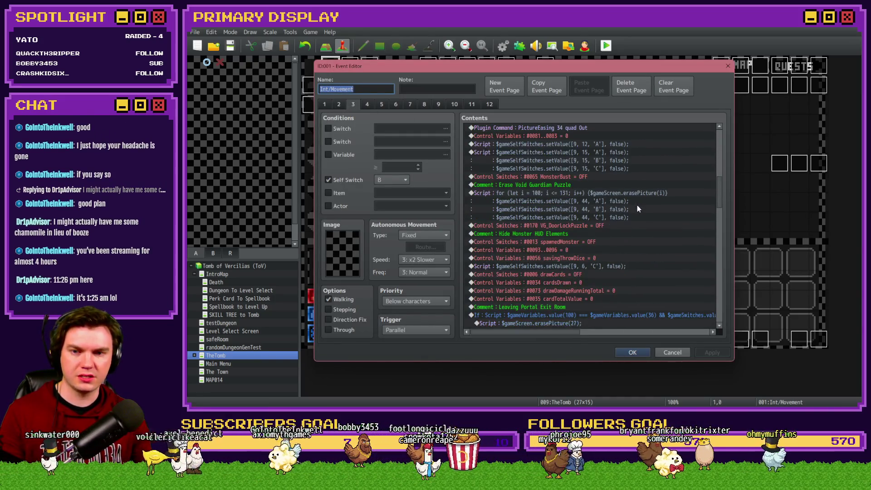
pyautogui.scroll(-5, 637, 207)
pyautogui.scroll(-3, 586, 229)
# Remove the trailing '=== true' line from the erasePicture script so it ends with setValue([9, 41, 'A'], false)
pyautogui.click(589, 227)
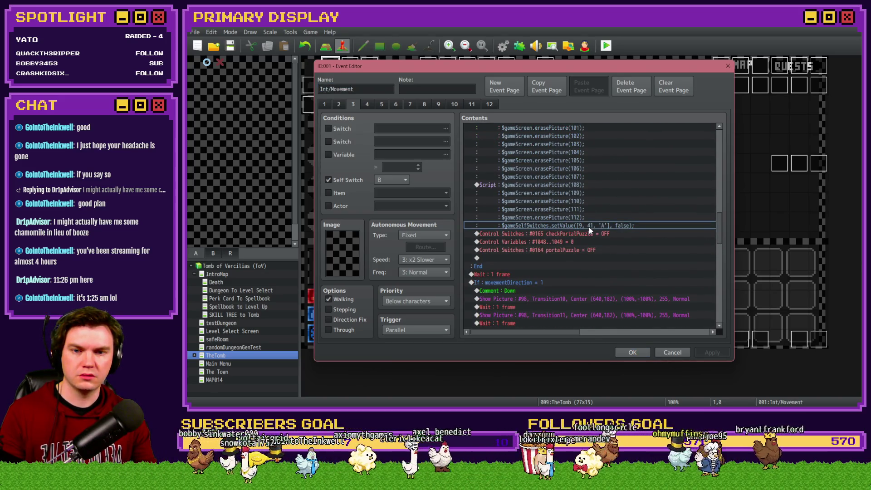
pyautogui.click(593, 232)
pyautogui.click(589, 185)
pyautogui.doubleClick(589, 185)
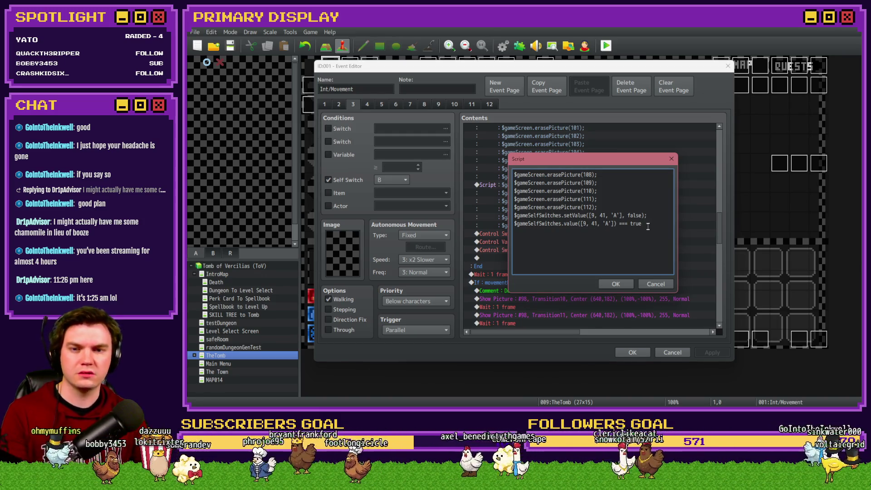
pyautogui.hotkey('shift', 'Home')
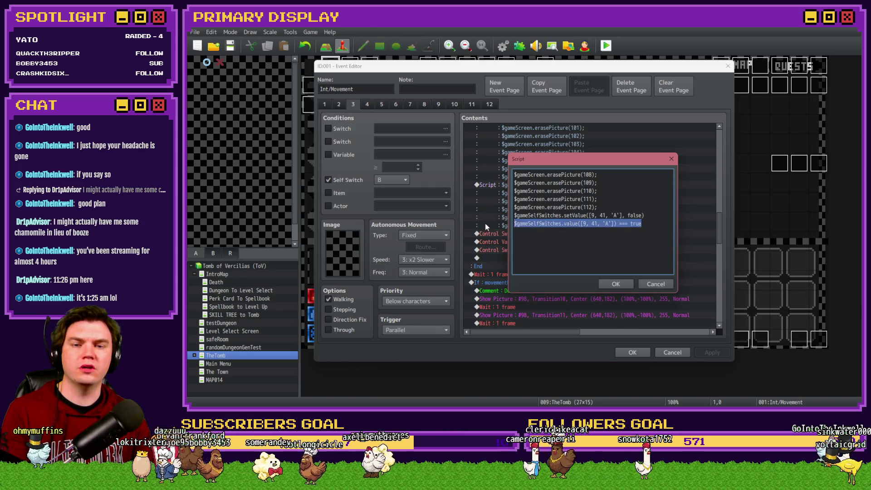
pyautogui.press('BackSpace')
pyautogui.press('BackSpace')
pyautogui.click(613, 284)
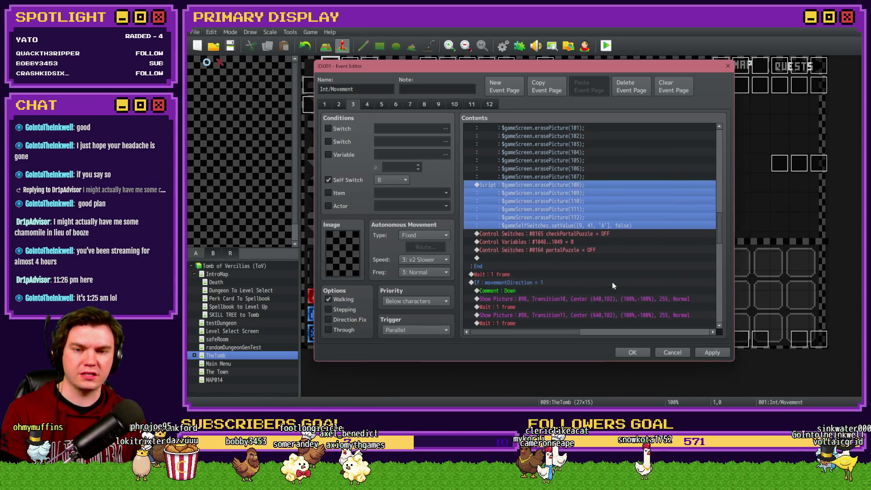
# Apply and save the Int/Movement event changes, then start a new playtest
pyautogui.click(583, 250)
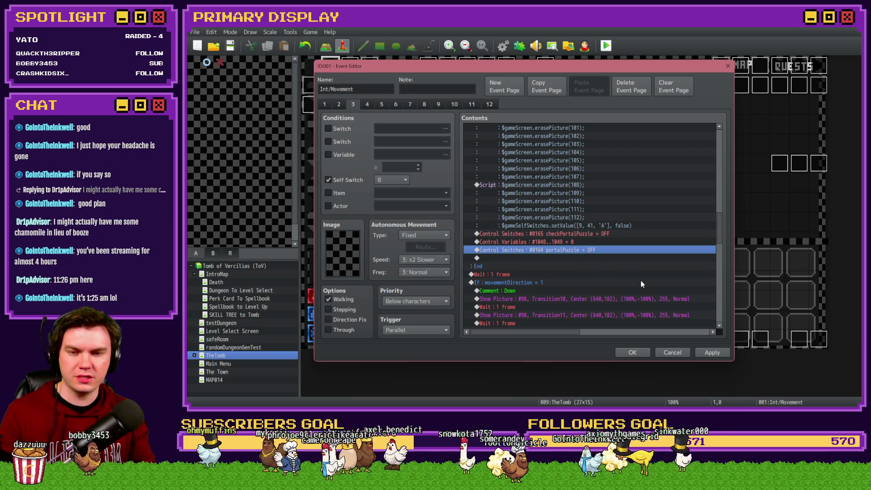
pyautogui.click(708, 352)
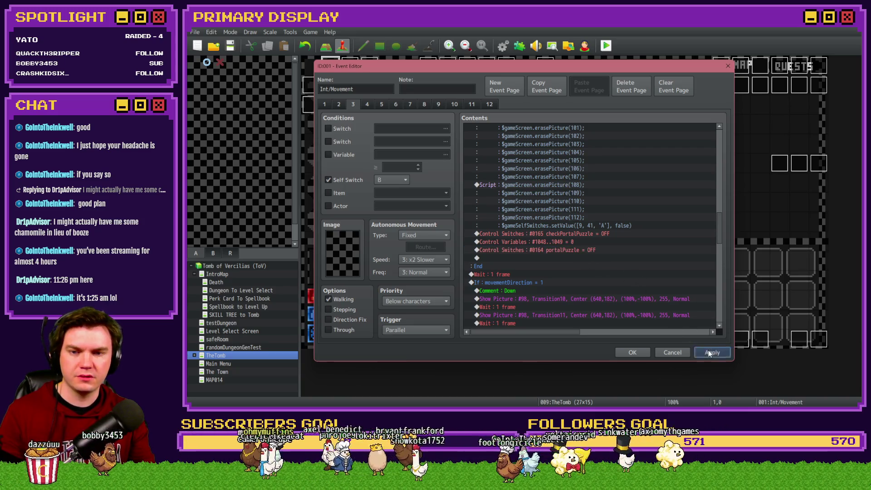
pyautogui.click(631, 353)
pyautogui.click(606, 45)
# Save the project, choose the Spiked Pauldron perk card, and walk forward to the locked door
pyautogui.press('Return')
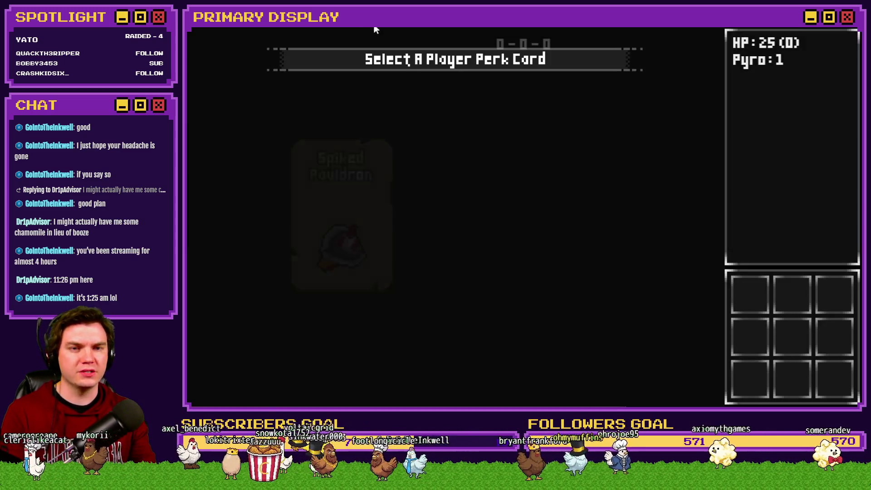
pyautogui.click(370, 140)
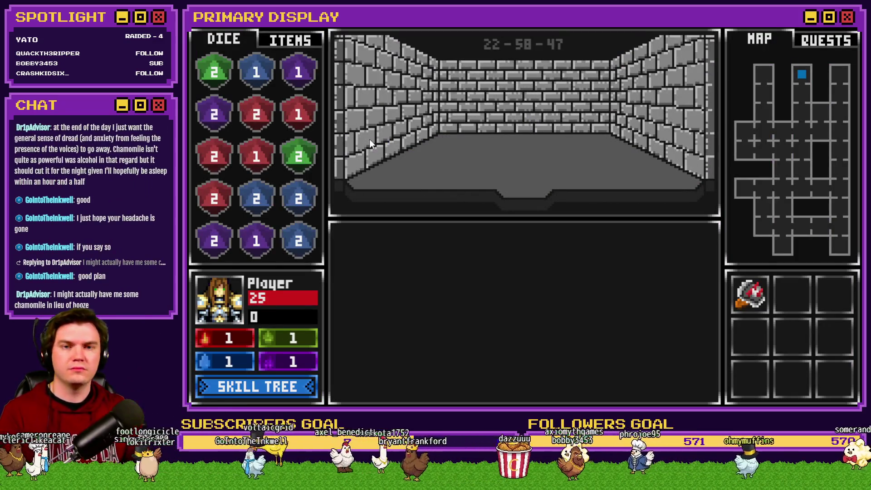
pyautogui.press('w')
pyautogui.press('w')
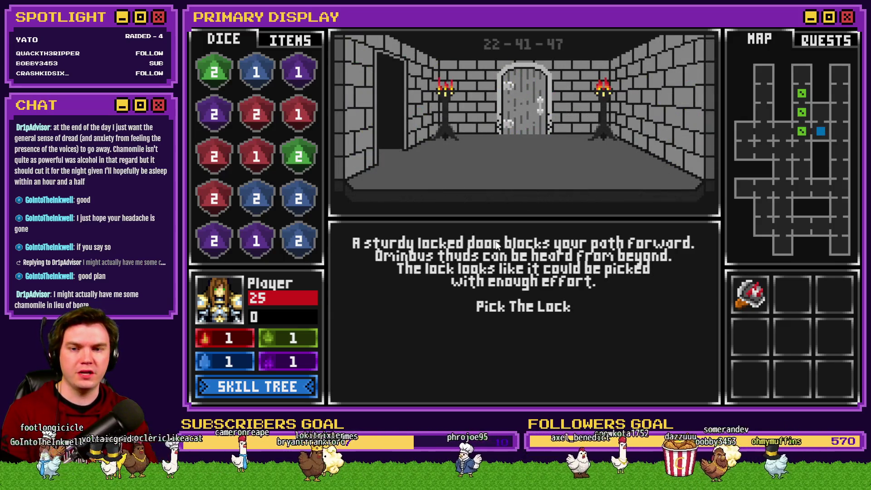
# Pick the sturdy door's lock, clearing gem groups until it opens
pyautogui.click(530, 304)
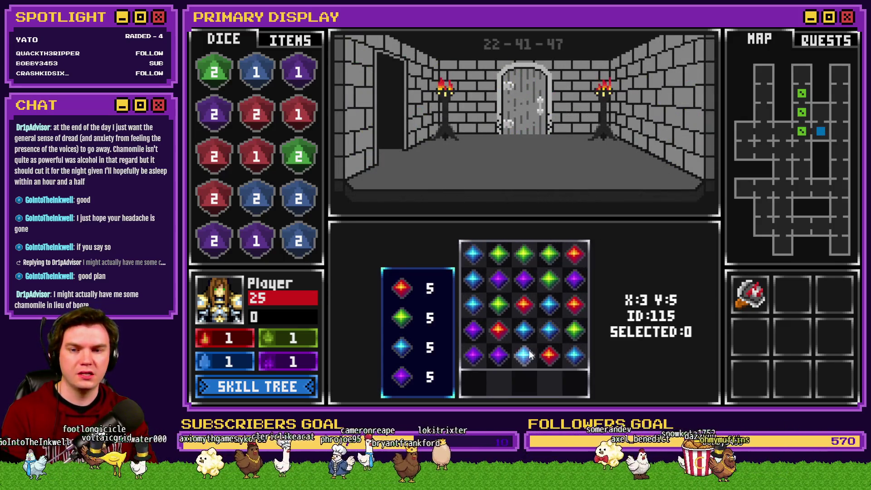
pyautogui.click(519, 336)
pyautogui.click(503, 312)
pyautogui.click(518, 331)
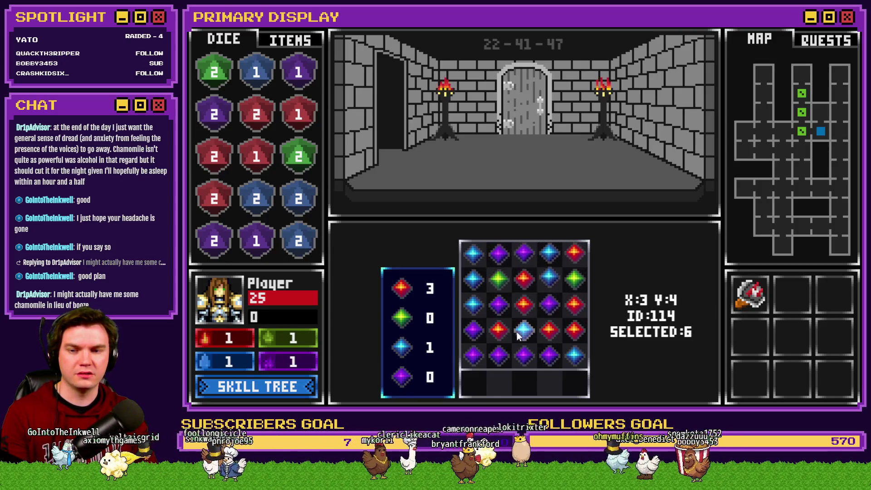
pyautogui.click(519, 297)
pyautogui.click(561, 293)
pyautogui.click(508, 273)
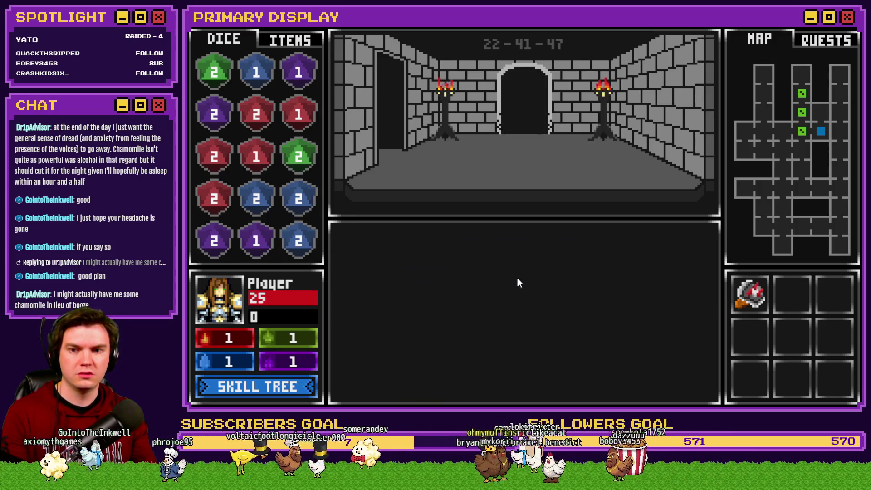